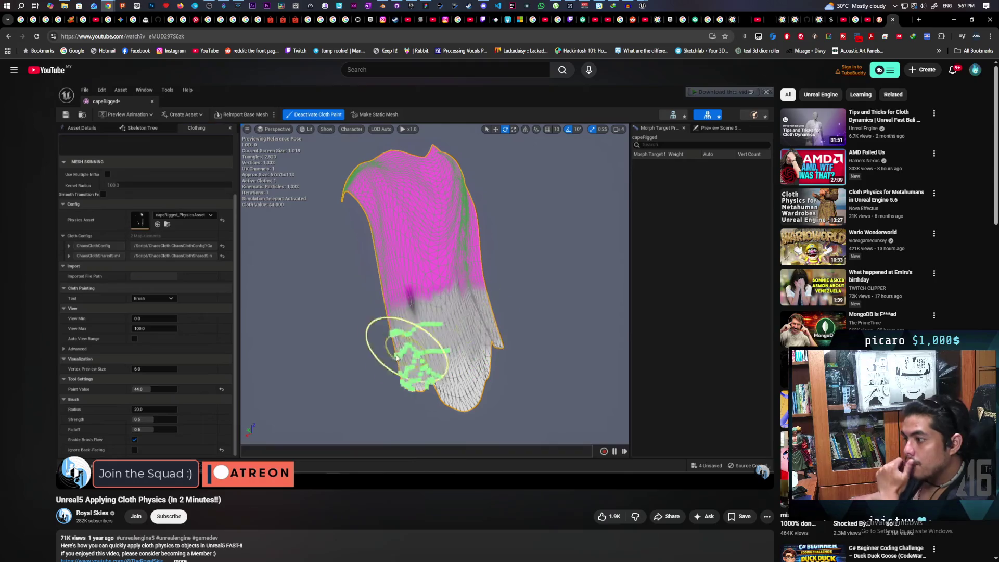
# Pause the 'Unreal5 Applying Cloth Physics' video and switch to the Unreal Editor.
pyautogui.click(487, 199)
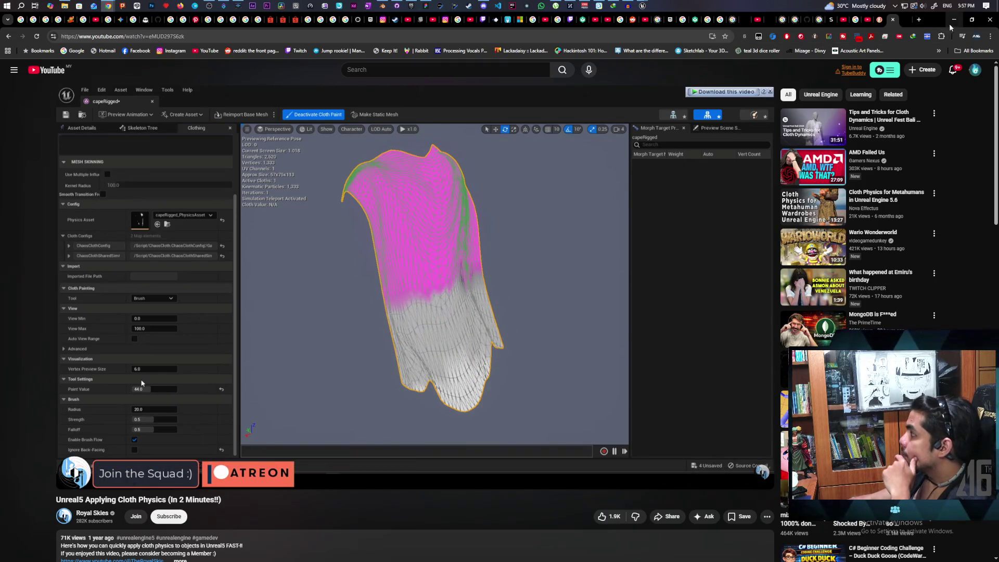
pyautogui.hotkey('alt', 'Tab')
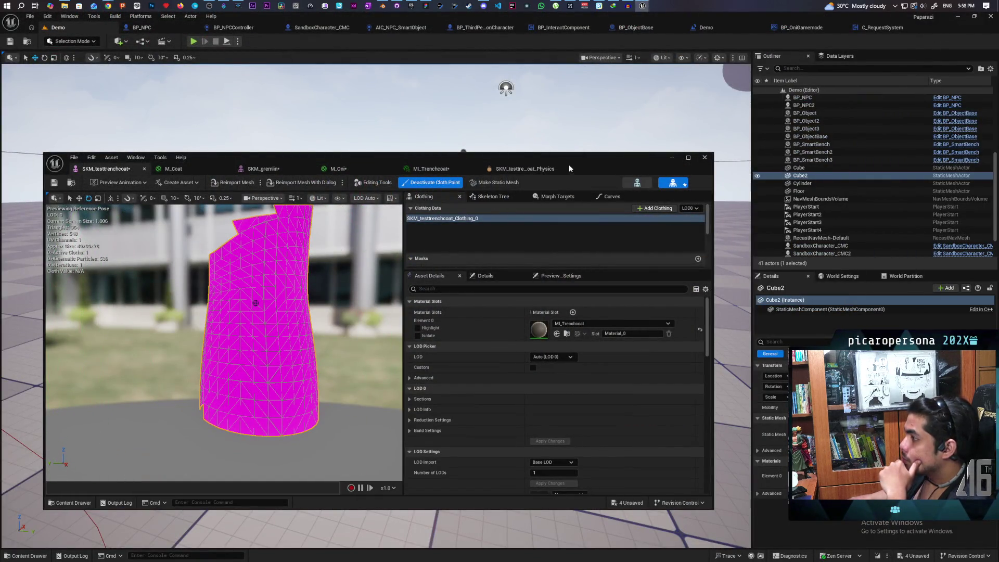
# Maximize the SKM_testtrenchcoat editor and scroll Asset Details down to the Physics settings.
pyautogui.doubleClick(588, 158)
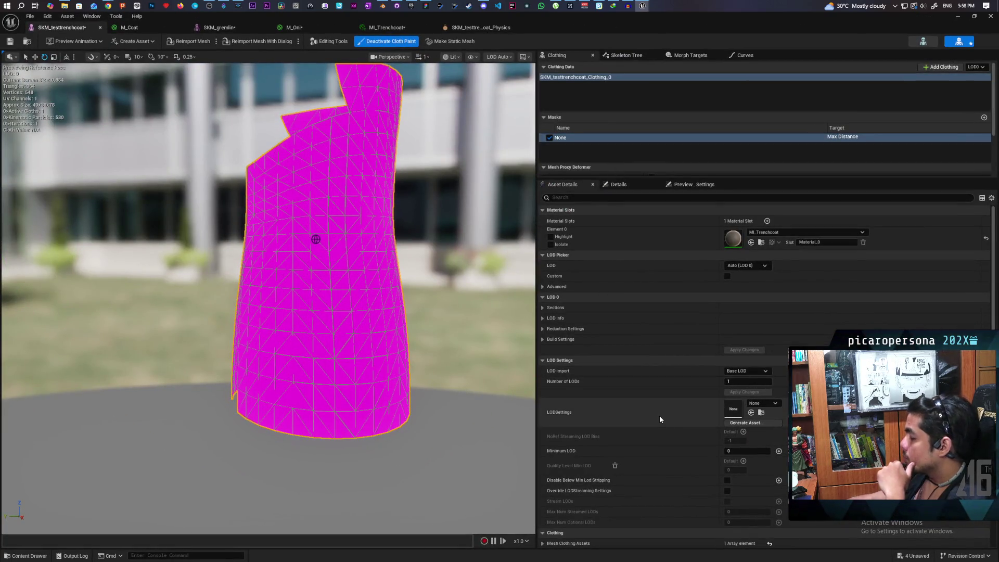
pyautogui.scroll(-10, 660, 417)
pyautogui.scroll(-10, 660, 417)
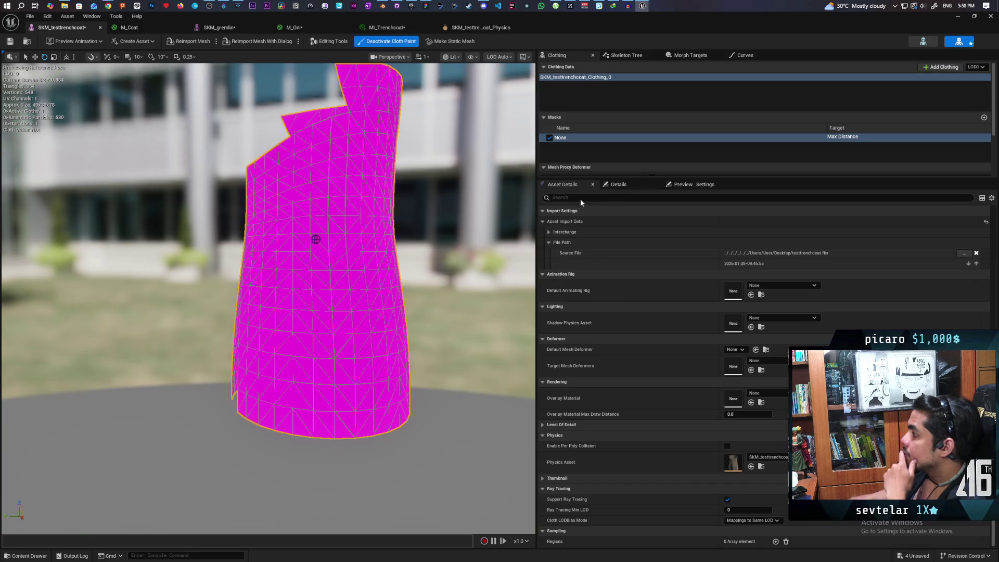
pyautogui.click(562, 185)
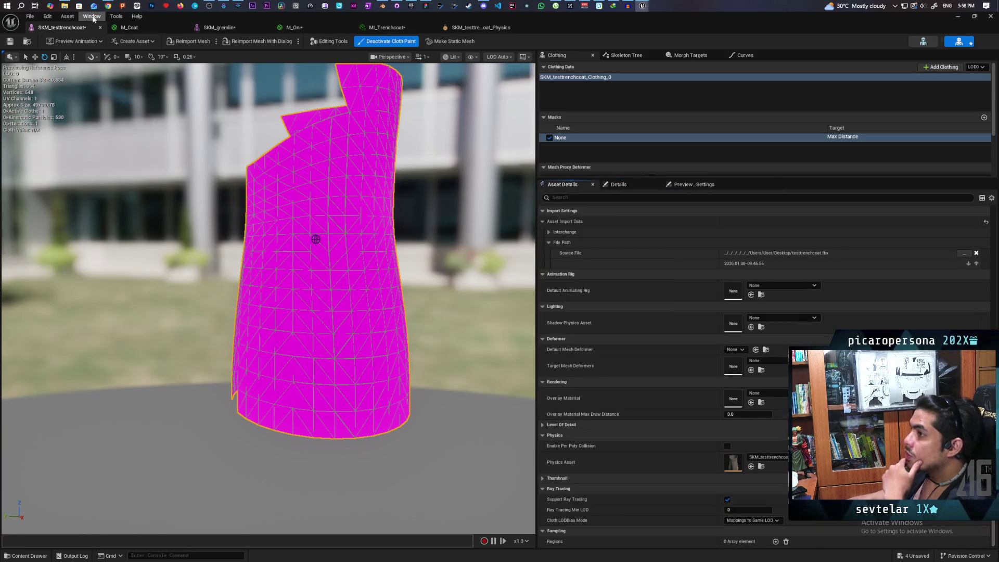
# Check the YouTube tutorial, minimize Chrome, and enlarge the clothing settings panel.
pyautogui.moveTo(107, 6)
pyautogui.click(555, 45)
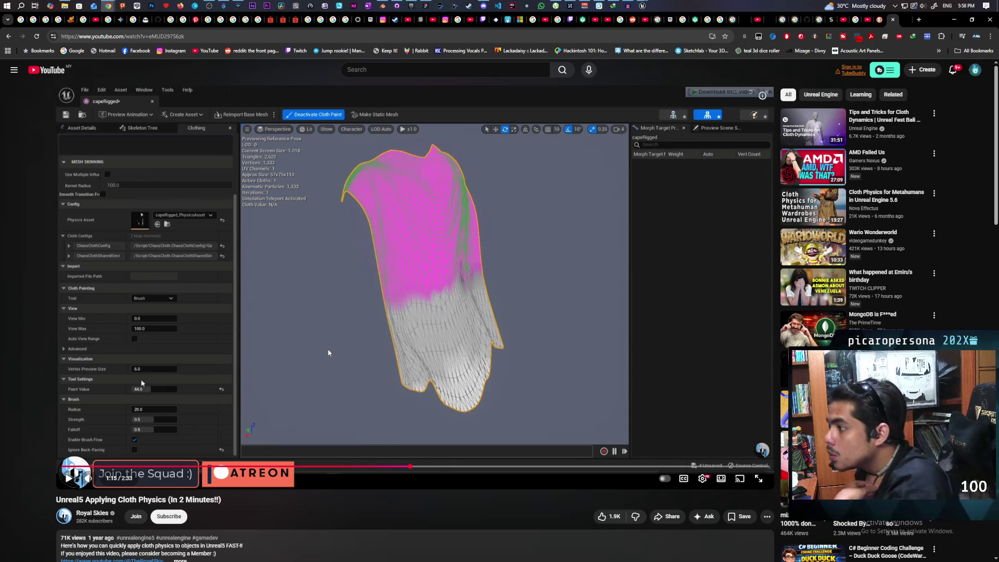
pyautogui.click(953, 21)
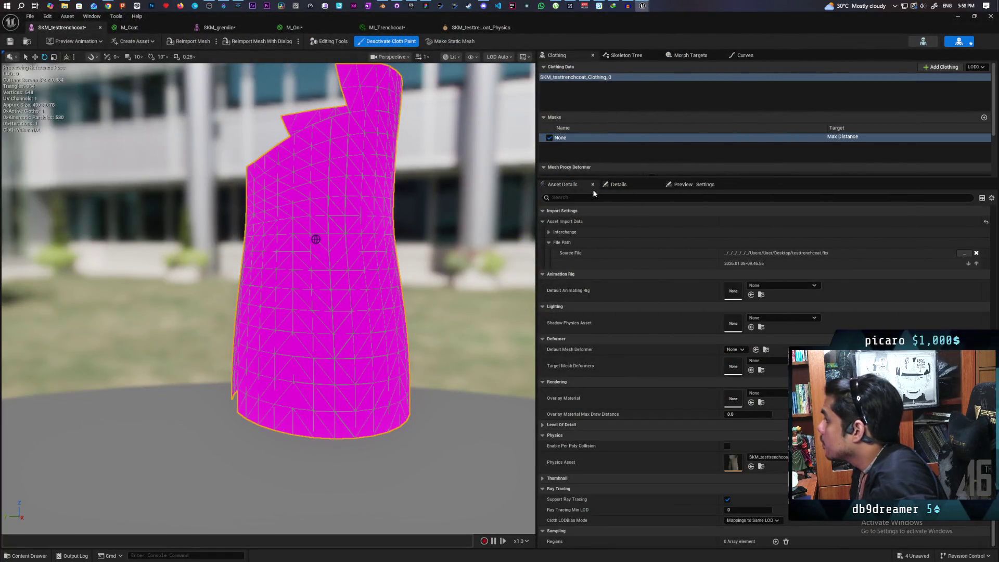
pyautogui.moveTo(589, 178); pyautogui.dragTo(615, 423)
# Set the cloth brush radius to 50, then to 25, and start painting the lower coat.
pyautogui.scroll(-1, 640, 274)
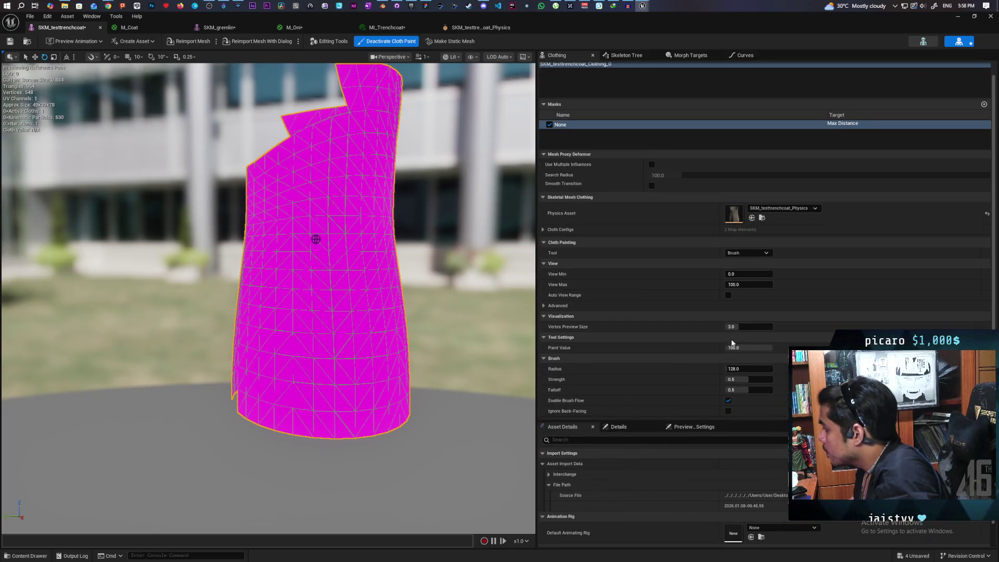
pyautogui.moveTo(749, 368); pyautogui.dragTo(749, 369)
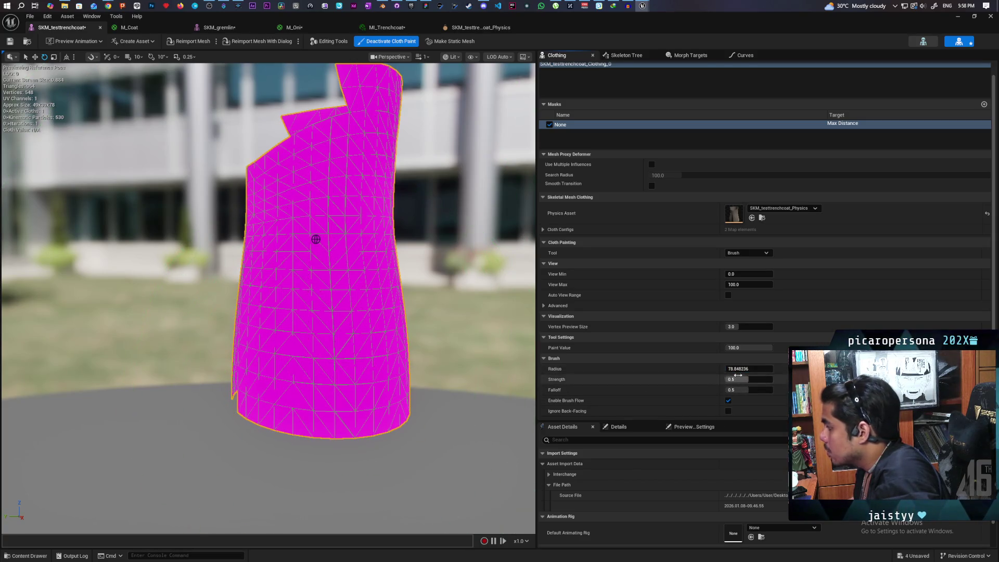
pyautogui.write('50')
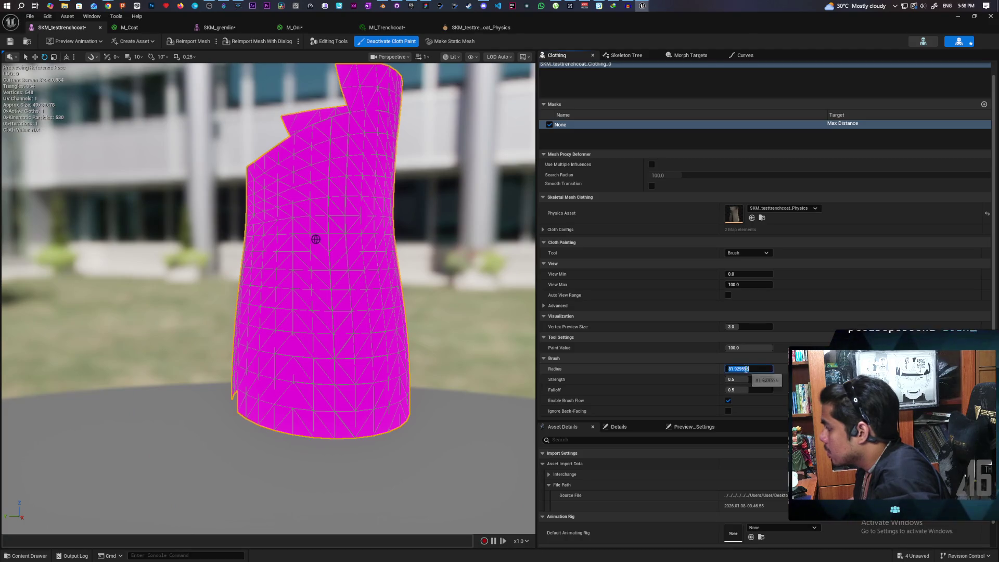
pyautogui.press('Return')
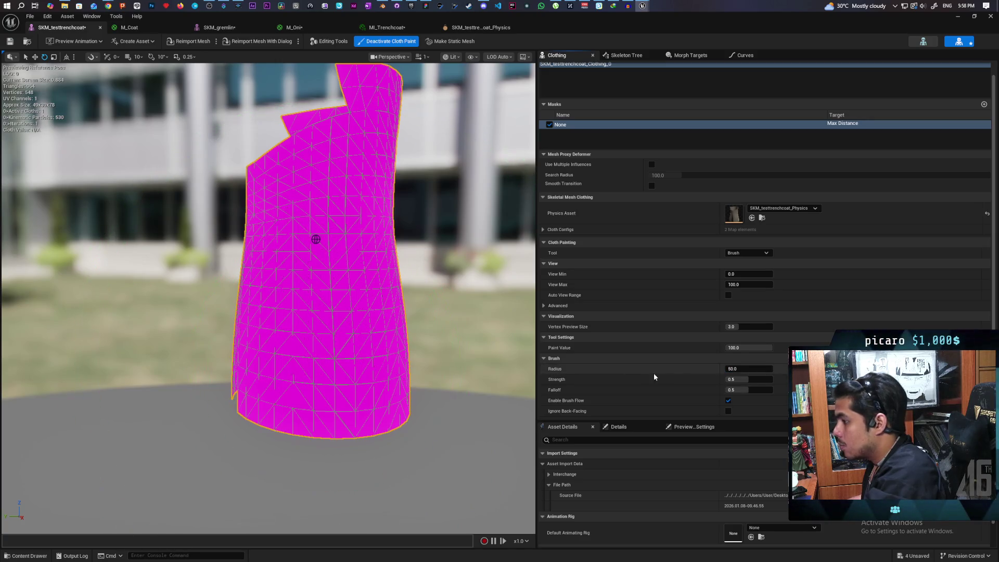
pyautogui.press('Return')
pyautogui.moveTo(241, 400)
pyautogui.mouseDown()
pyautogui.moveTo(283, 387)
pyautogui.moveTo(335, 396)
pyautogui.moveTo(403, 374)
pyautogui.moveTo(495, 379)
pyautogui.moveTo(469, 388)
pyautogui.moveTo(371, 370)
pyautogui.mouseUp()
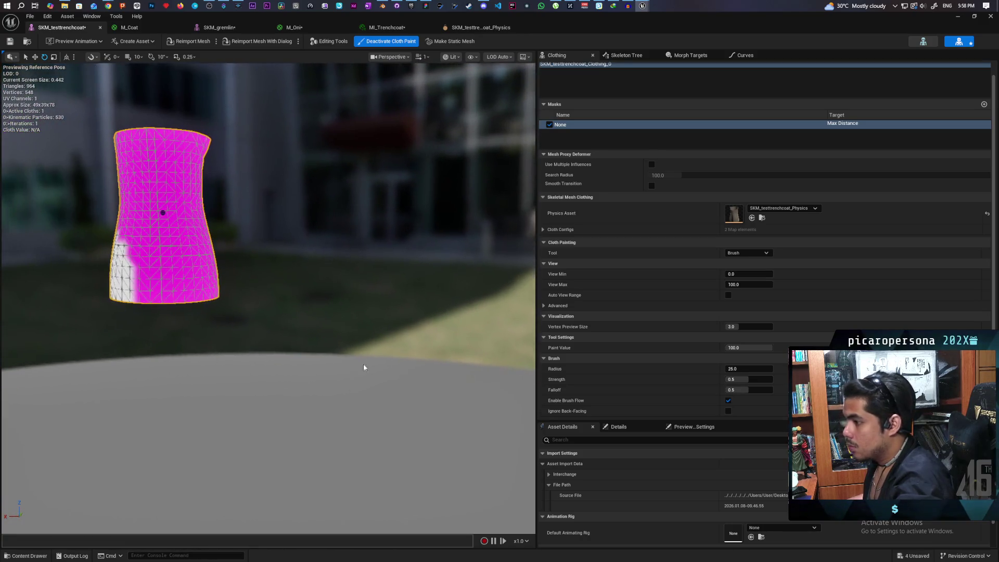
# Paint the coat's entire lower skirt white with value 100, orbiting to reach every side.
pyautogui.moveTo(159, 307)
pyautogui.mouseDown()
pyautogui.moveTo(141, 290)
pyautogui.moveTo(208, 318)
pyautogui.moveTo(258, 291)
pyautogui.moveTo(235, 300)
pyautogui.moveTo(255, 299)
pyautogui.mouseUp()
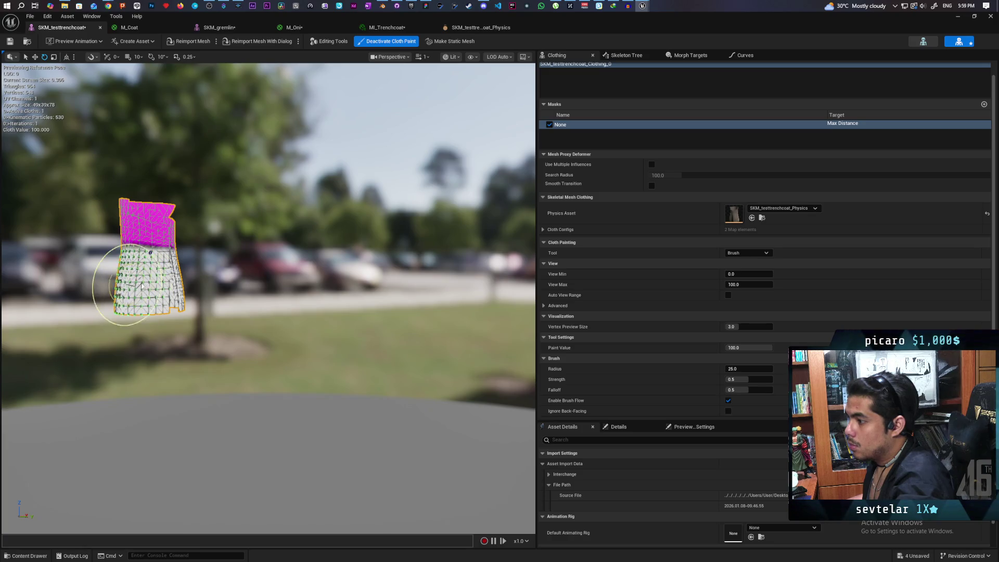
pyautogui.moveTo(143, 297)
pyautogui.mouseDown()
pyautogui.moveTo(218, 298)
pyautogui.moveTo(125, 298)
pyautogui.moveTo(151, 296)
pyautogui.mouseUp()
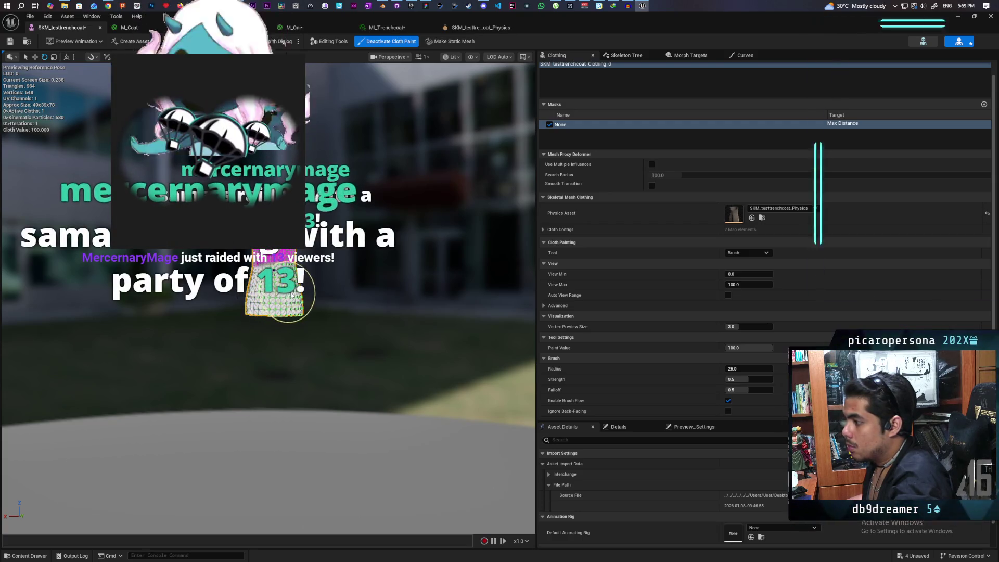
pyautogui.moveTo(259, 306)
pyautogui.mouseDown()
pyautogui.moveTo(244, 307)
pyautogui.moveTo(306, 305)
pyautogui.moveTo(456, 339)
pyautogui.mouseUp()
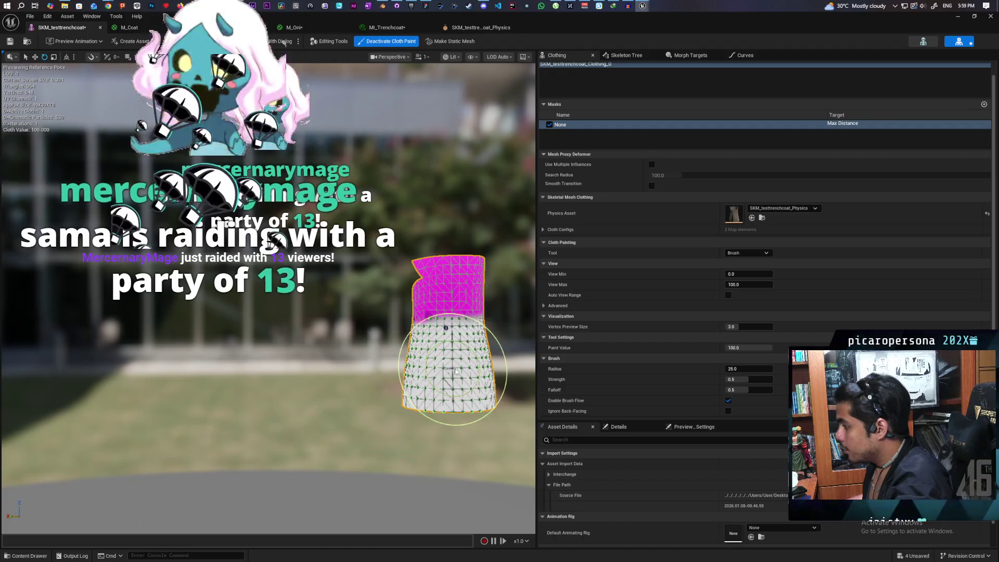
pyautogui.moveTo(440, 352); pyautogui.dragTo(468, 367)
pyautogui.moveTo(410, 388)
pyautogui.mouseDown()
pyautogui.moveTo(364, 388)
pyautogui.moveTo(389, 382)
pyautogui.mouseUp()
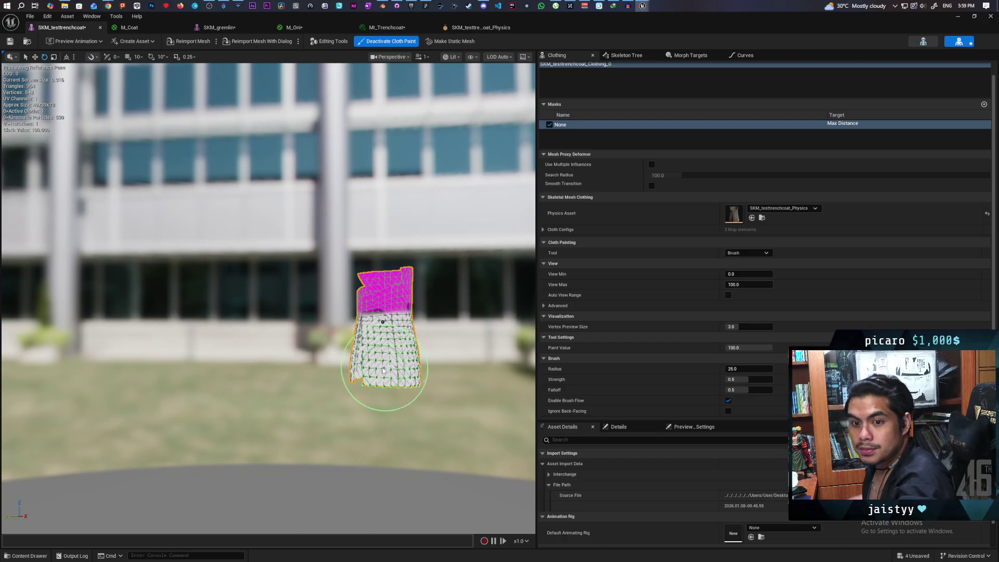
pyautogui.moveTo(369, 379)
pyautogui.mouseDown()
pyautogui.moveTo(360, 377)
pyautogui.moveTo(374, 364)
pyautogui.moveTo(333, 338)
pyautogui.moveTo(438, 311)
pyautogui.moveTo(368, 424)
pyautogui.moveTo(292, 406)
pyautogui.mouseUp()
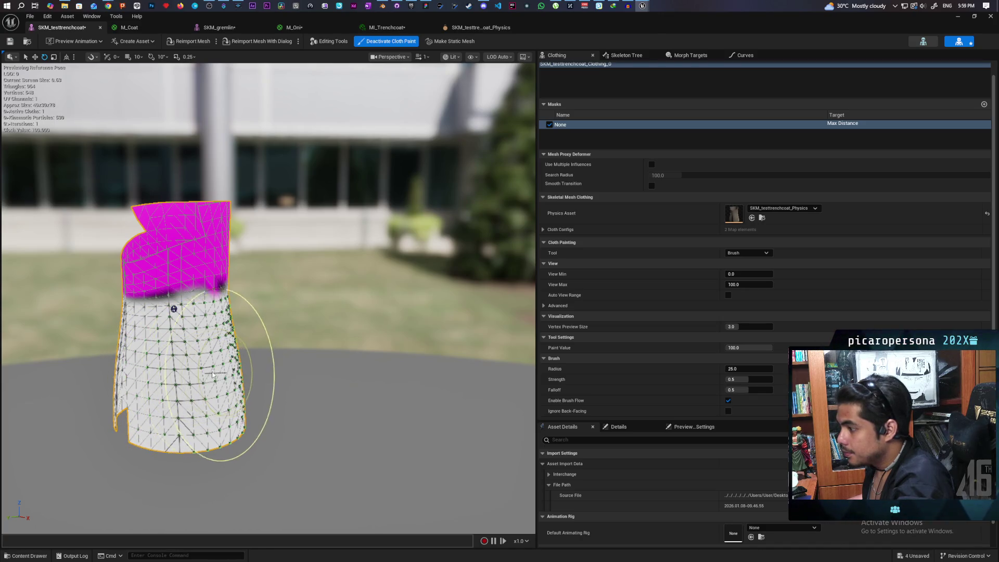
# Use the Smooth tool on the upper coat so the weights blend top to bottom, then frame the mesh.
pyautogui.click(748, 253)
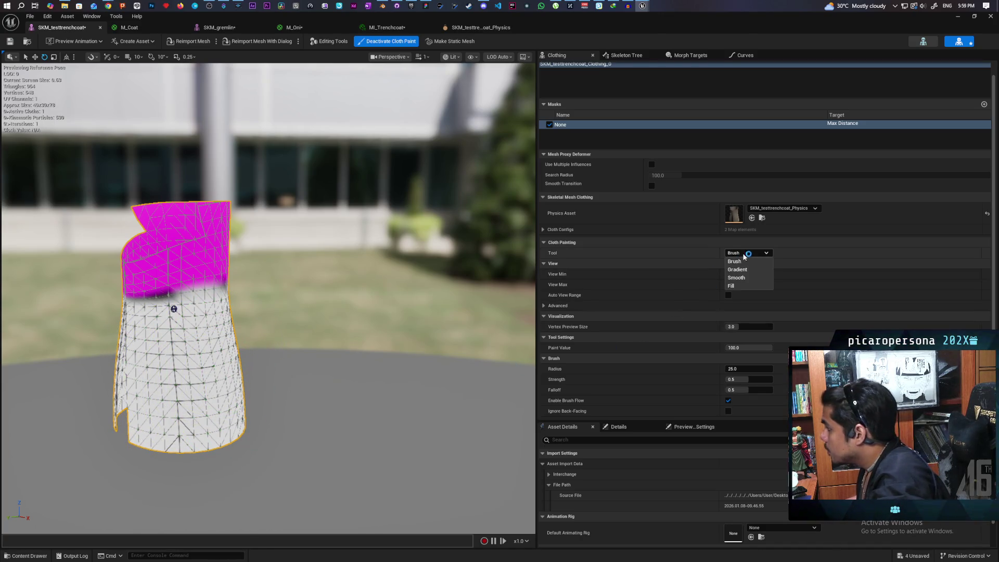
pyautogui.click(750, 279)
pyautogui.moveTo(156, 250)
pyautogui.mouseDown()
pyautogui.moveTo(184, 270)
pyautogui.moveTo(163, 288)
pyautogui.moveTo(277, 346)
pyautogui.mouseUp()
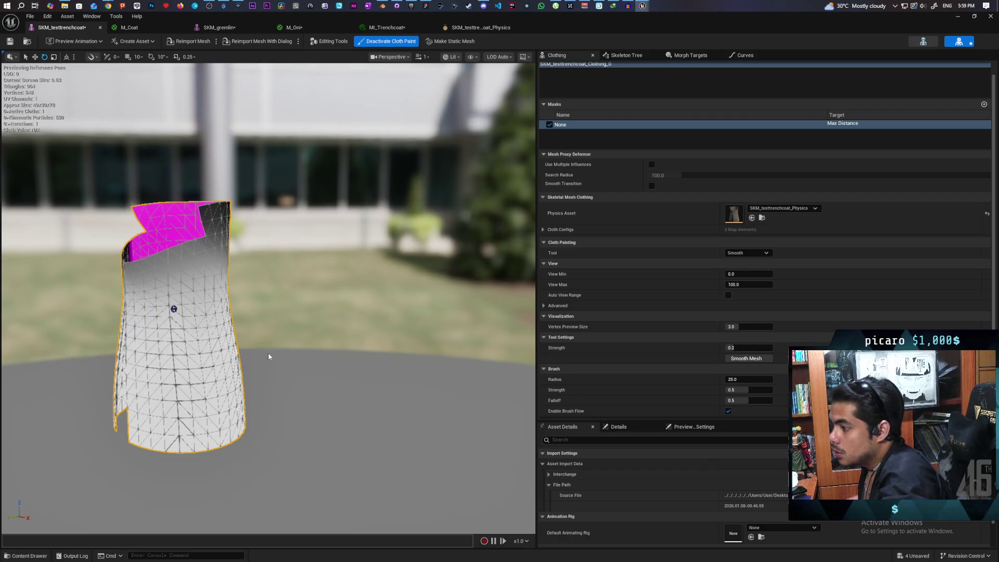
pyautogui.moveTo(312, 261)
pyautogui.mouseDown()
pyautogui.moveTo(291, 250)
pyautogui.moveTo(339, 264)
pyautogui.moveTo(323, 213)
pyautogui.moveTo(281, 224)
pyautogui.moveTo(329, 260)
pyautogui.mouseUp()
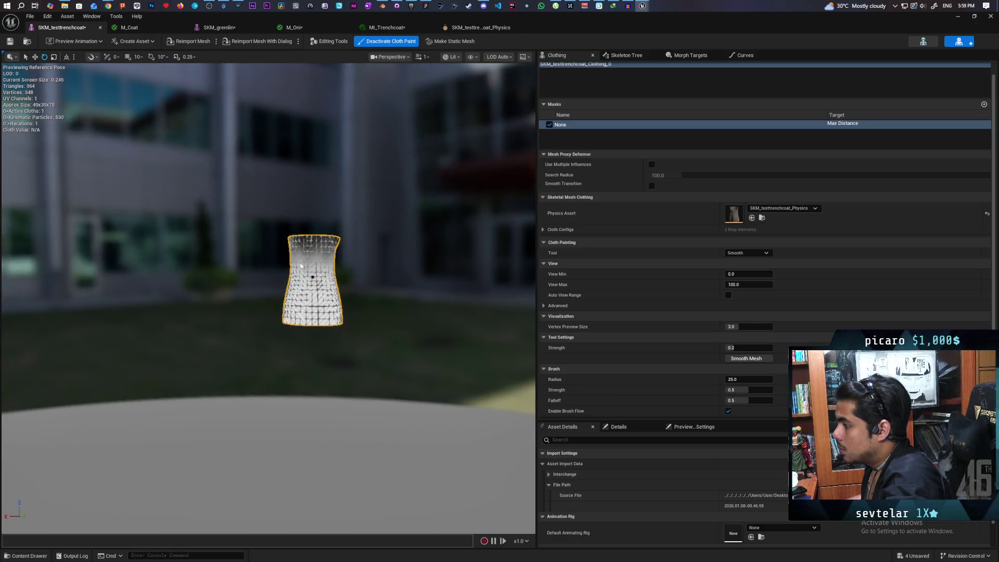
pyautogui.moveTo(294, 298)
pyautogui.mouseDown()
pyautogui.moveTo(270, 301)
pyautogui.moveTo(323, 312)
pyautogui.moveTo(234, 324)
pyautogui.mouseUp()
pyautogui.press('f')
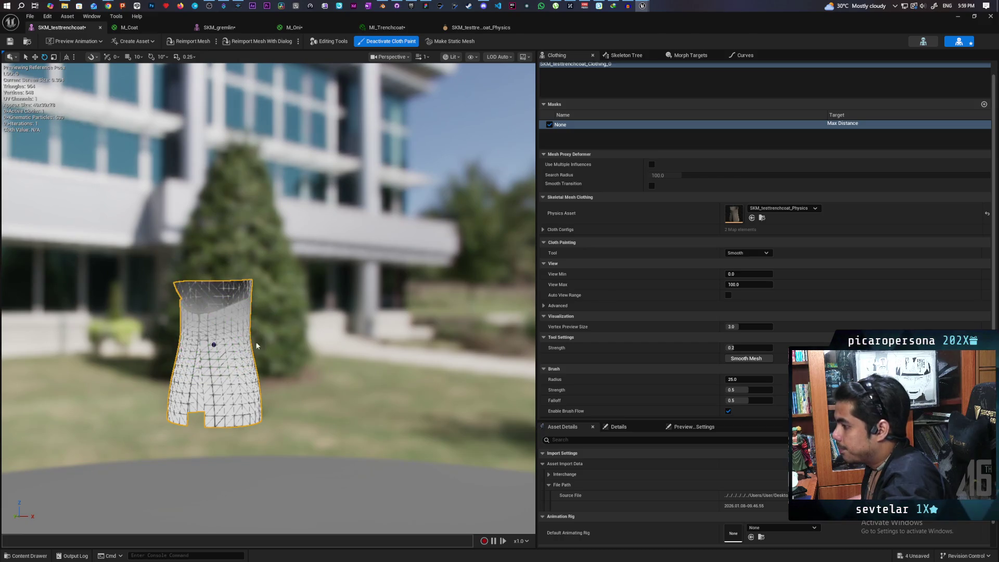
pyautogui.click(748, 254)
# Switch the cloth painting tool to Gradient, work around the coat's front, then return to Brush.
pyautogui.click(748, 253)
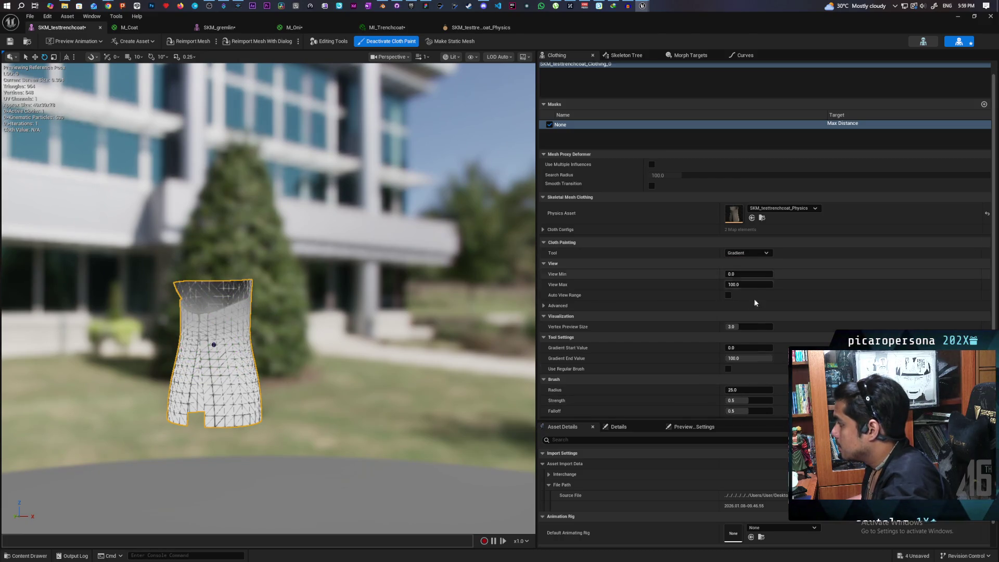
pyautogui.click(739, 274)
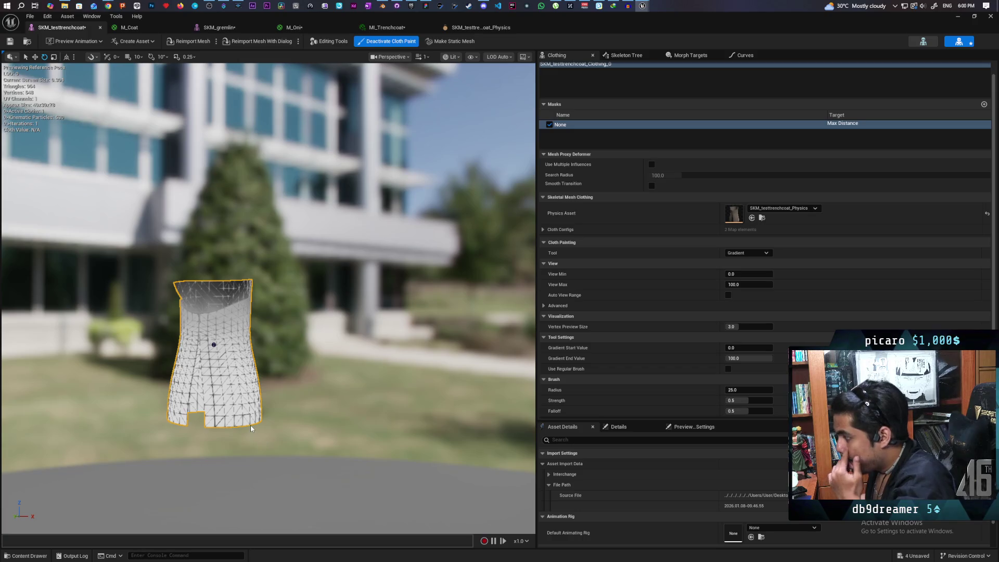
pyautogui.moveTo(209, 271)
pyautogui.mouseDown()
pyautogui.moveTo(177, 281)
pyautogui.moveTo(224, 281)
pyautogui.moveTo(189, 233)
pyautogui.mouseUp()
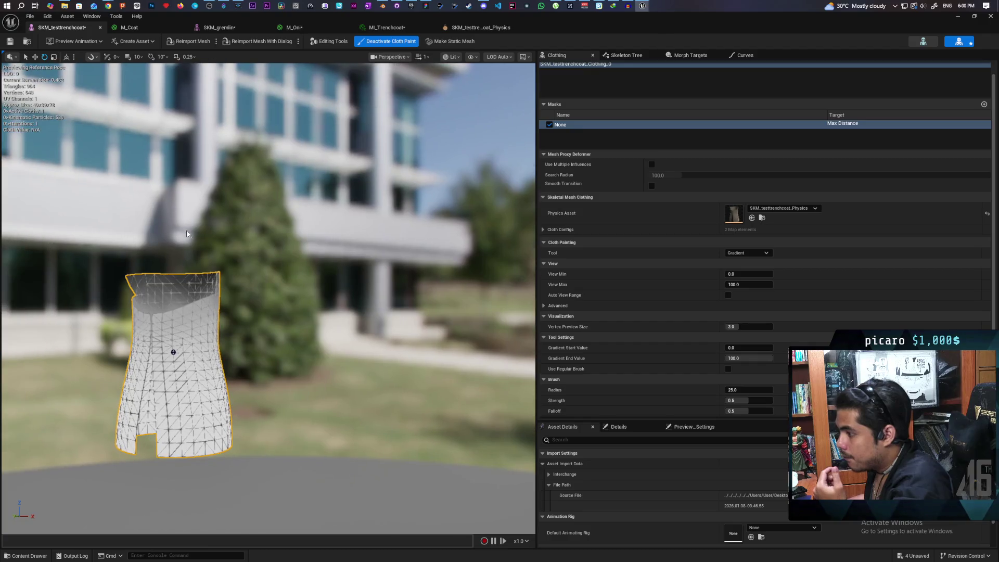
pyautogui.moveTo(182, 277); pyautogui.dragTo(185, 280)
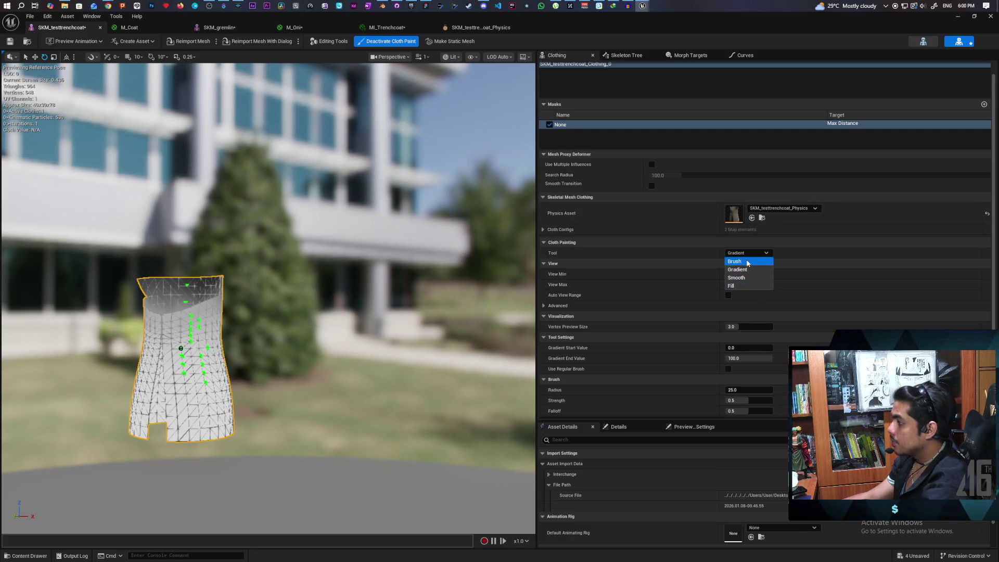
pyautogui.click(747, 263)
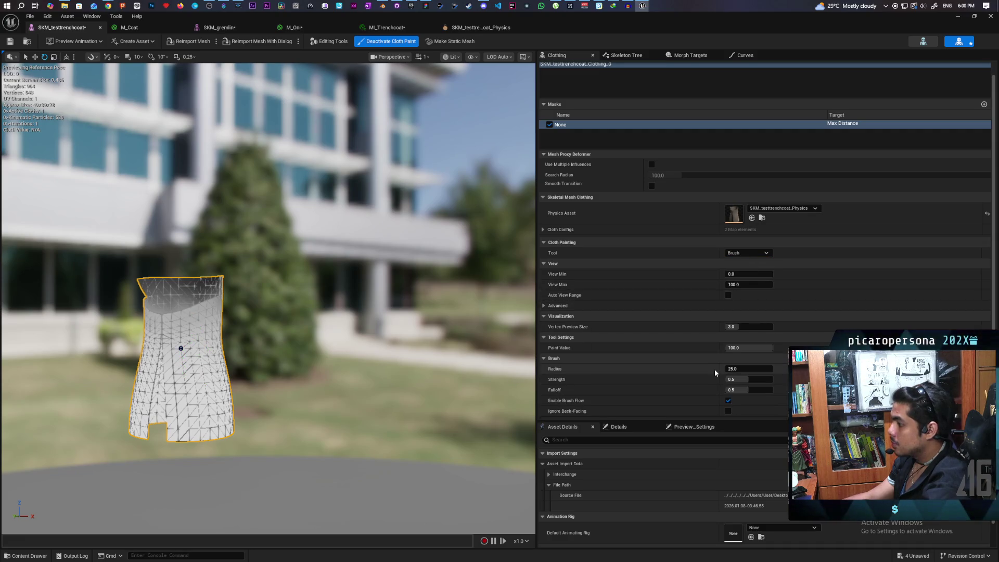
# Set Paint Value to 0, paint the coat's top band black, and orbit in to inspect it.
pyautogui.moveTo(762, 346); pyautogui.dragTo(723, 347)
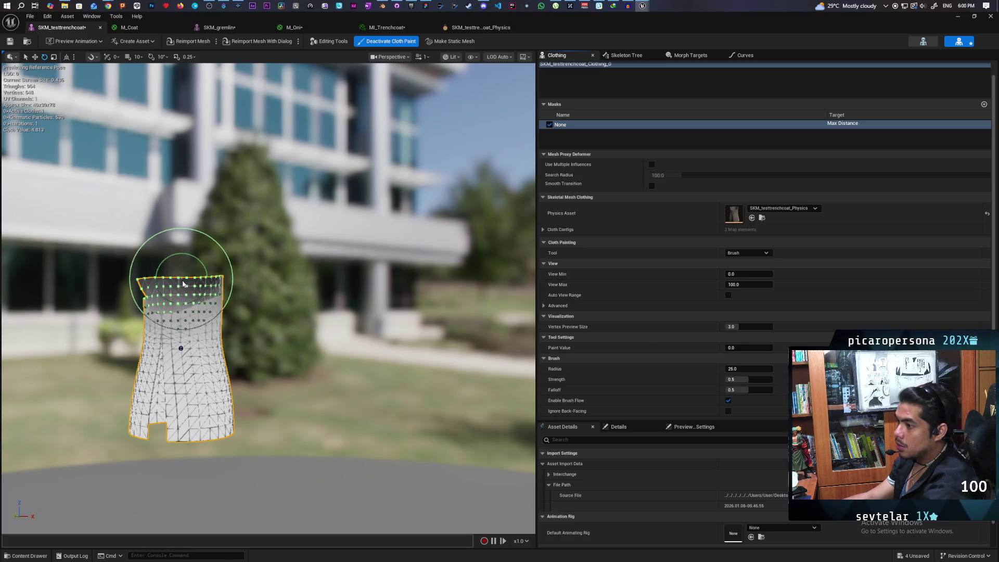
pyautogui.moveTo(185, 283); pyautogui.dragTo(186, 286)
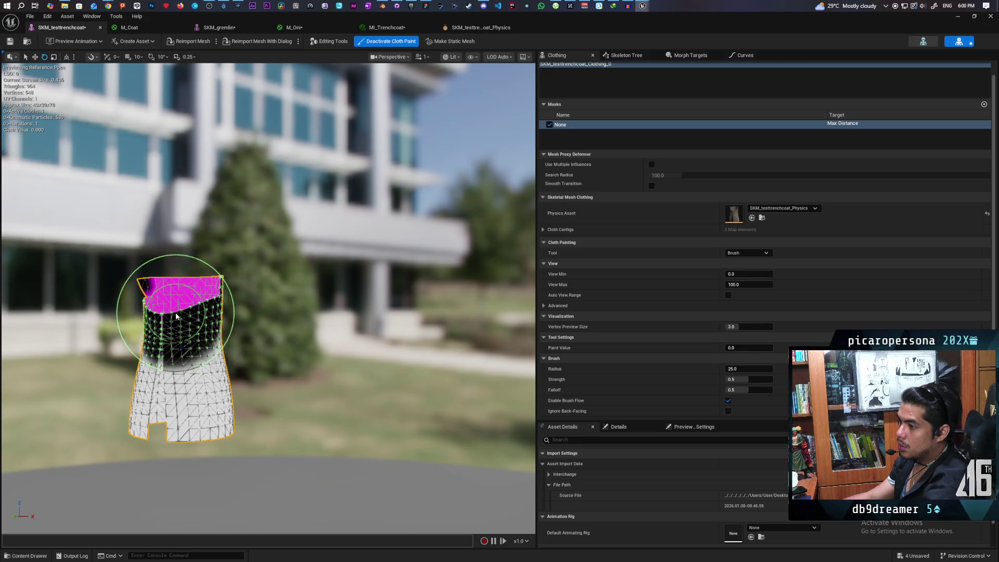
pyautogui.moveTo(208, 287); pyautogui.dragTo(292, 365)
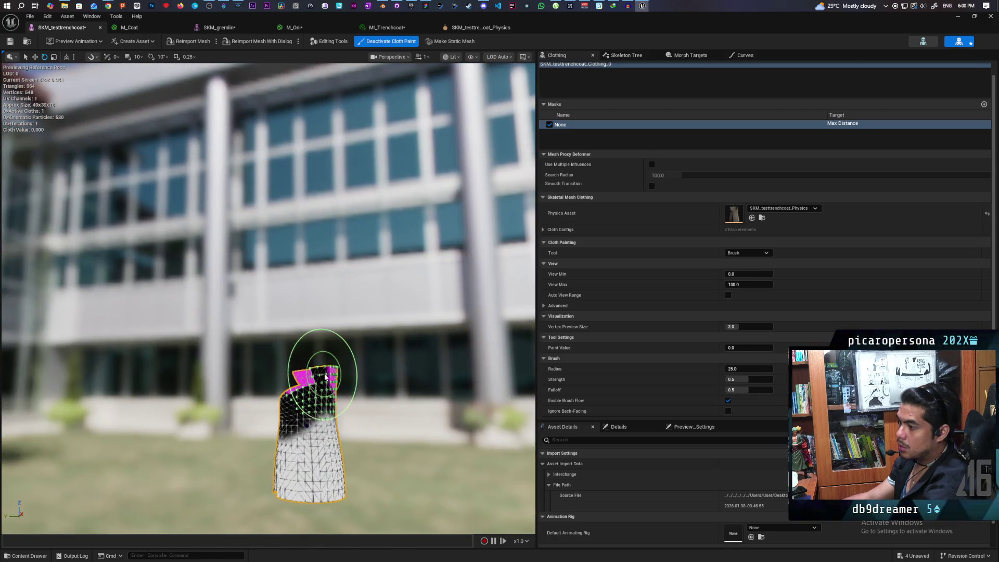
pyautogui.moveTo(317, 397); pyautogui.dragTo(385, 426)
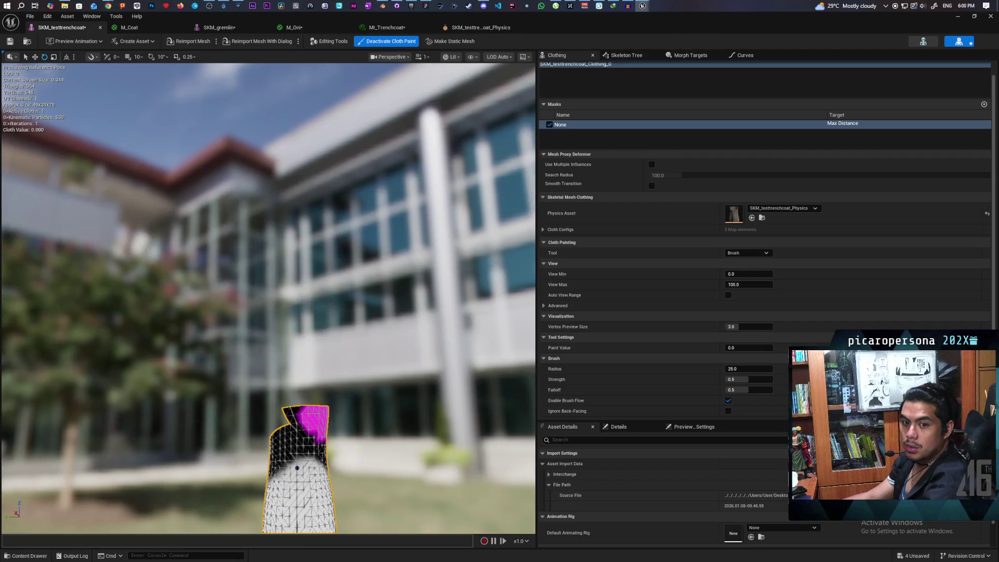
pyautogui.moveTo(333, 379)
pyautogui.mouseDown()
pyautogui.moveTo(321, 327)
pyautogui.moveTo(292, 288)
pyautogui.moveTo(344, 324)
pyautogui.moveTo(312, 323)
pyautogui.moveTo(387, 327)
pyautogui.mouseUp()
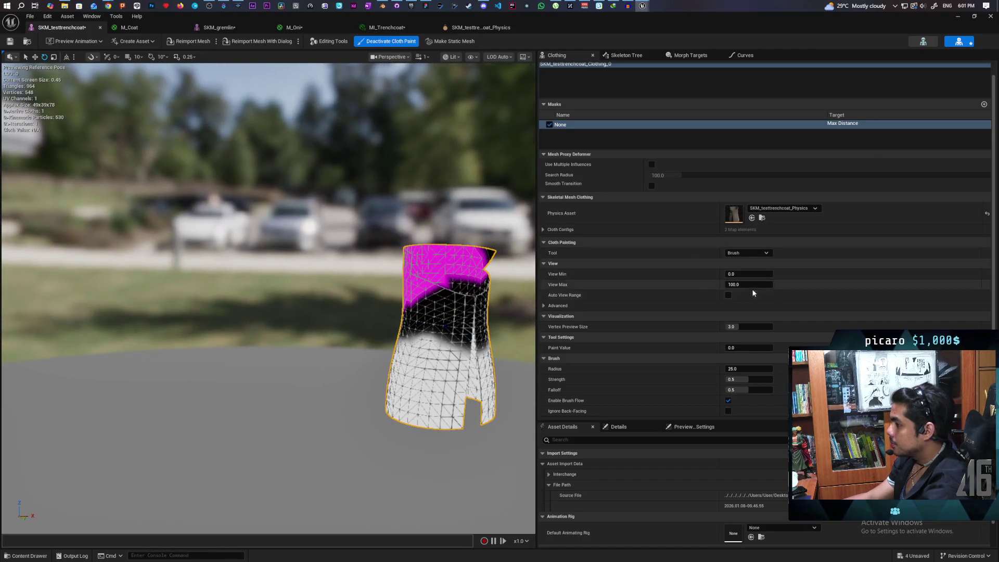
# With the Smooth tool, blend the magenta top into the white body, checking the coat from all sides.
pyautogui.click(744, 253)
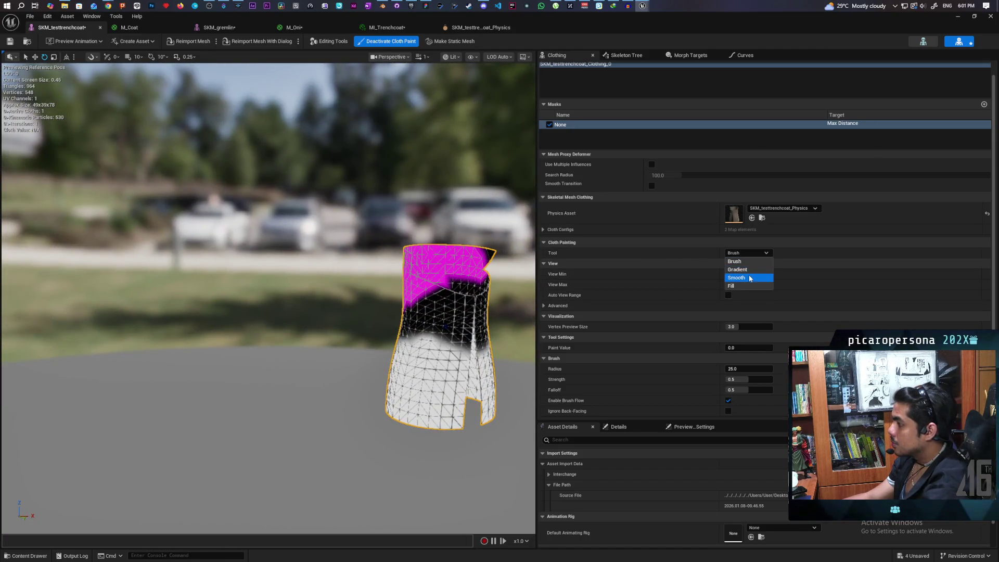
pyautogui.click(736, 277)
pyautogui.moveTo(458, 300); pyautogui.dragTo(432, 265)
pyautogui.moveTo(417, 289)
pyautogui.mouseDown()
pyautogui.moveTo(446, 335)
pyautogui.moveTo(401, 346)
pyautogui.moveTo(515, 364)
pyautogui.mouseUp()
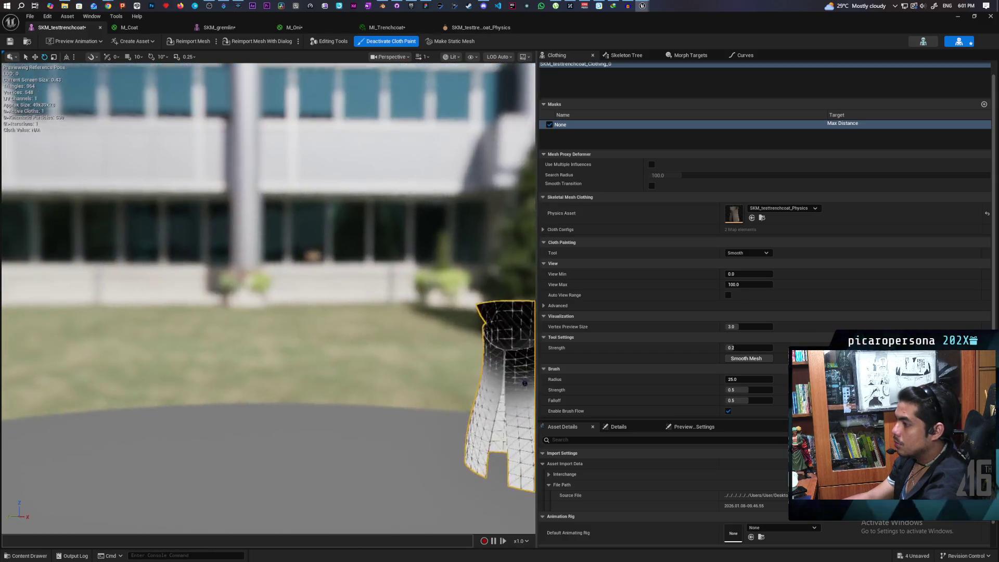
pyautogui.moveTo(523, 428); pyautogui.dragTo(458, 414)
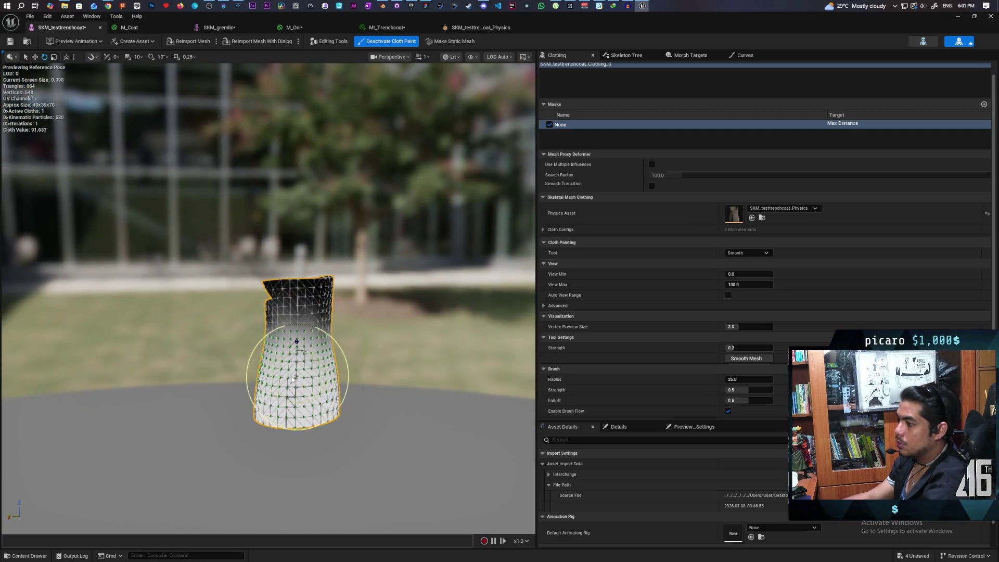
pyautogui.moveTo(323, 364)
pyautogui.mouseDown()
pyautogui.moveTo(375, 354)
pyautogui.moveTo(419, 327)
pyautogui.mouseUp()
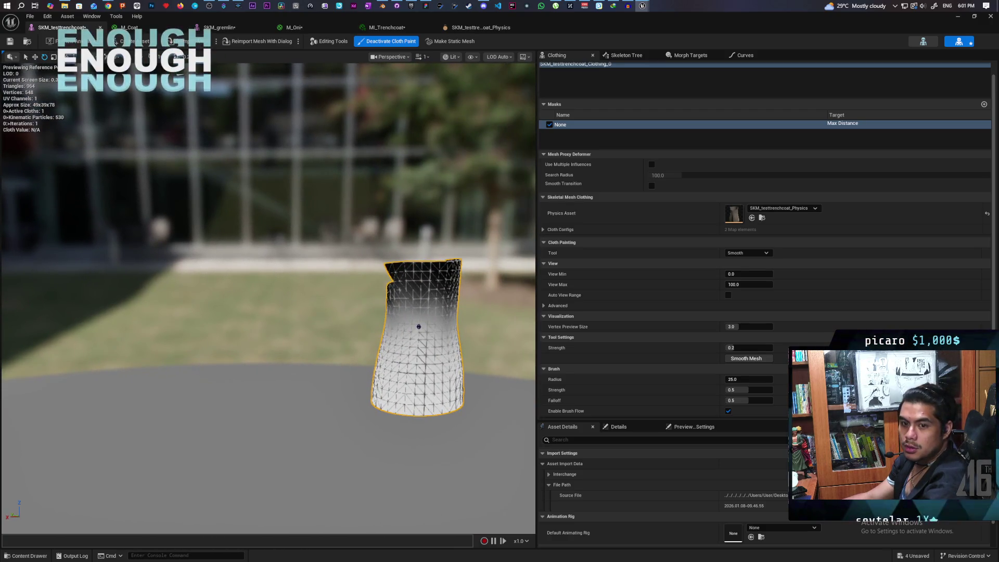
pyautogui.moveTo(419, 327); pyautogui.dragTo(340, 427)
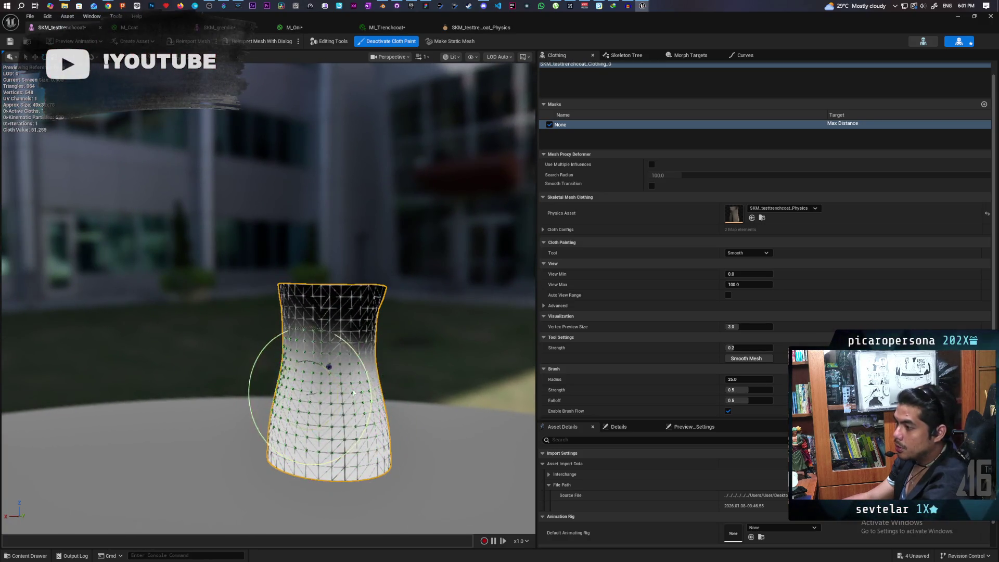
pyautogui.moveTo(361, 390)
pyautogui.mouseDown()
pyautogui.moveTo(488, 320)
pyautogui.moveTo(312, 401)
pyautogui.mouseUp()
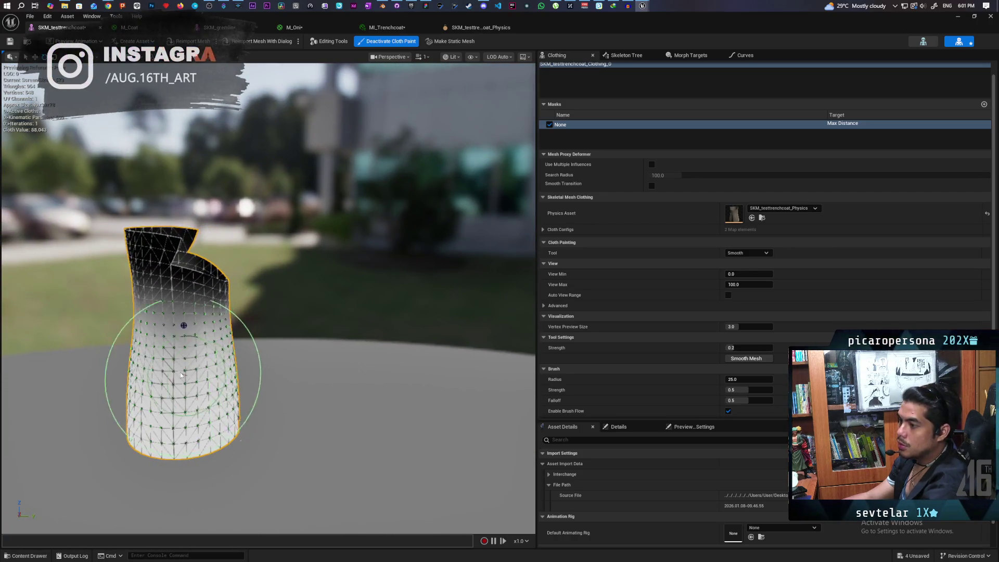
pyautogui.moveTo(170, 372)
pyautogui.mouseDown()
pyautogui.moveTo(224, 367)
pyautogui.moveTo(245, 384)
pyautogui.mouseUp()
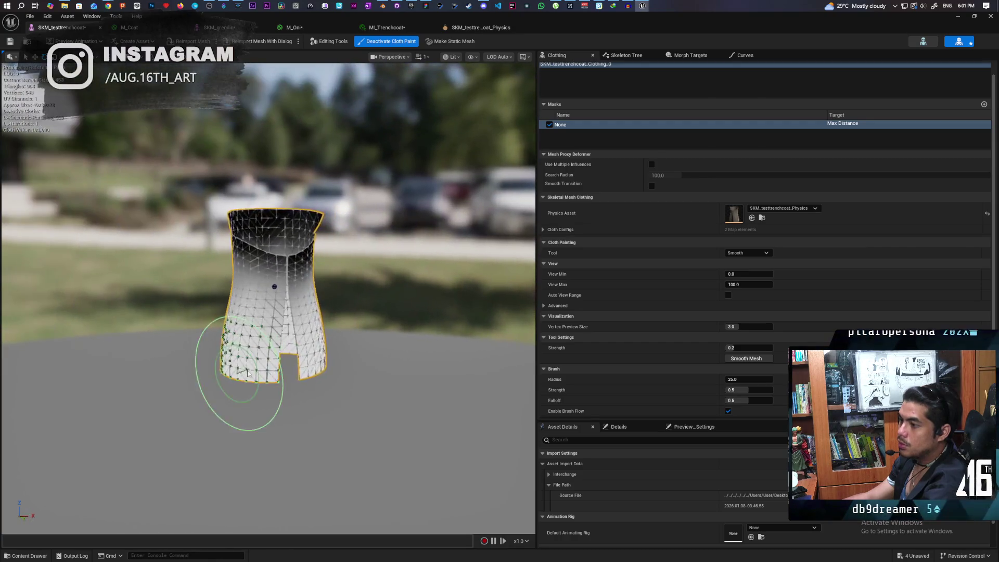
pyautogui.moveTo(299, 330)
pyautogui.mouseDown()
pyautogui.moveTo(266, 317)
pyautogui.moveTo(322, 311)
pyautogui.mouseUp()
pyautogui.click(745, 253)
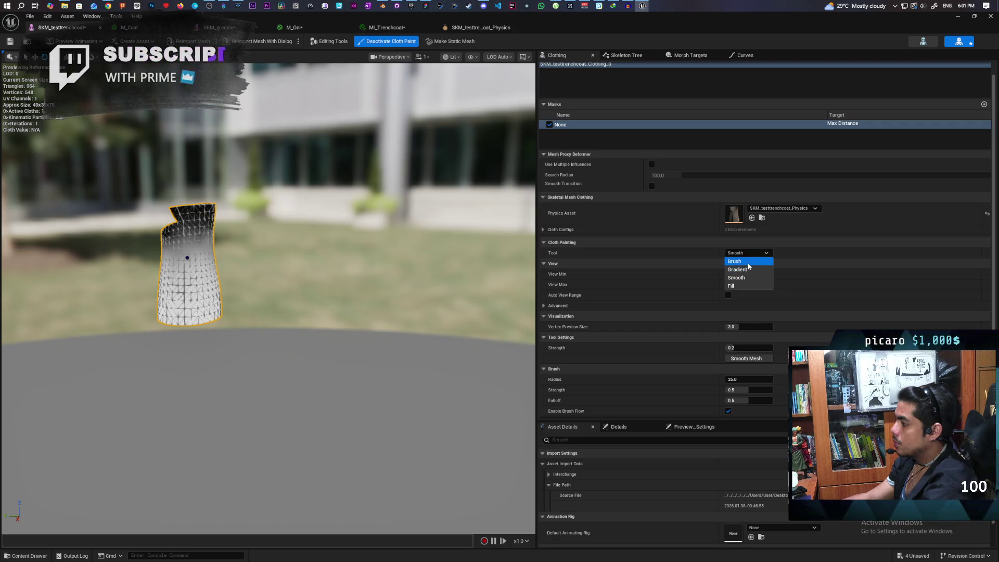
# Switch back to Brush and paint the coat's top edge darker.
pyautogui.click(741, 261)
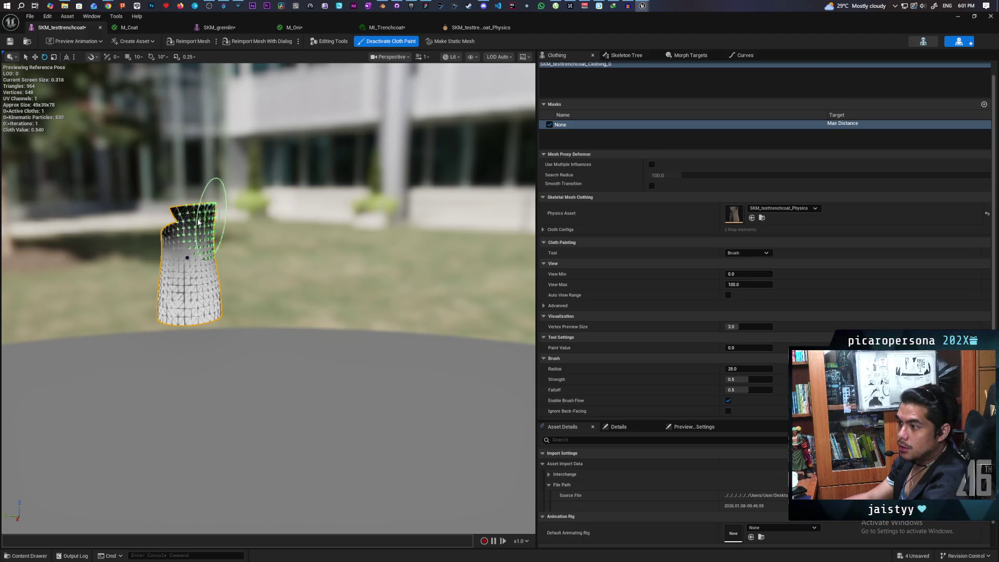
pyautogui.moveTo(183, 219)
pyautogui.mouseDown()
pyautogui.moveTo(202, 217)
pyautogui.moveTo(179, 229)
pyautogui.mouseUp()
pyautogui.moveTo(399, 229)
pyautogui.mouseDown()
pyautogui.moveTo(372, 201)
pyautogui.moveTo(391, 179)
pyautogui.moveTo(408, 214)
pyautogui.moveTo(397, 189)
pyautogui.moveTo(416, 203)
pyautogui.moveTo(388, 208)
pyautogui.moveTo(415, 209)
pyautogui.mouseUp()
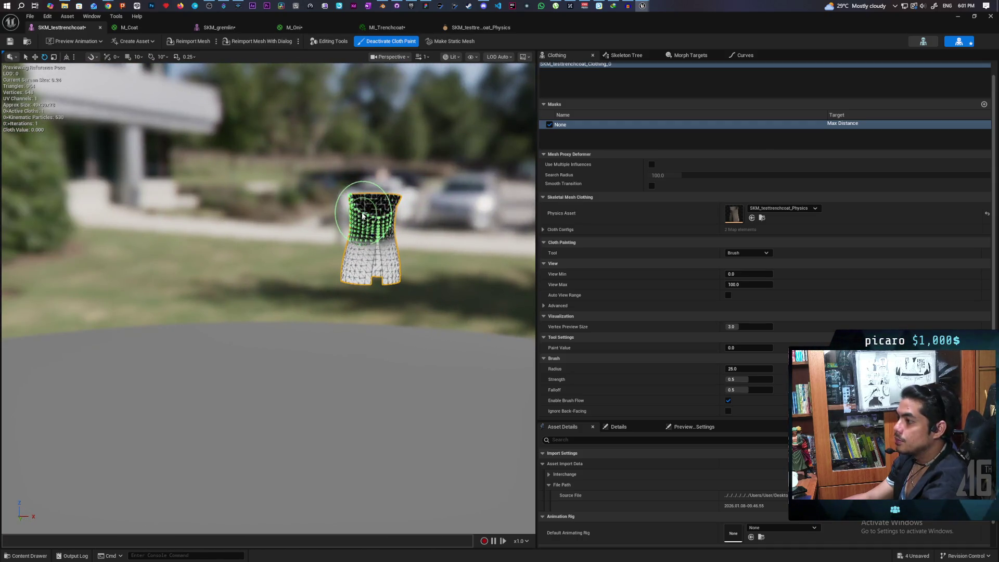
# Smooth the mask over the coat's lower half, orbit to review, then bring up the YouTube tutorial.
pyautogui.click(756, 252)
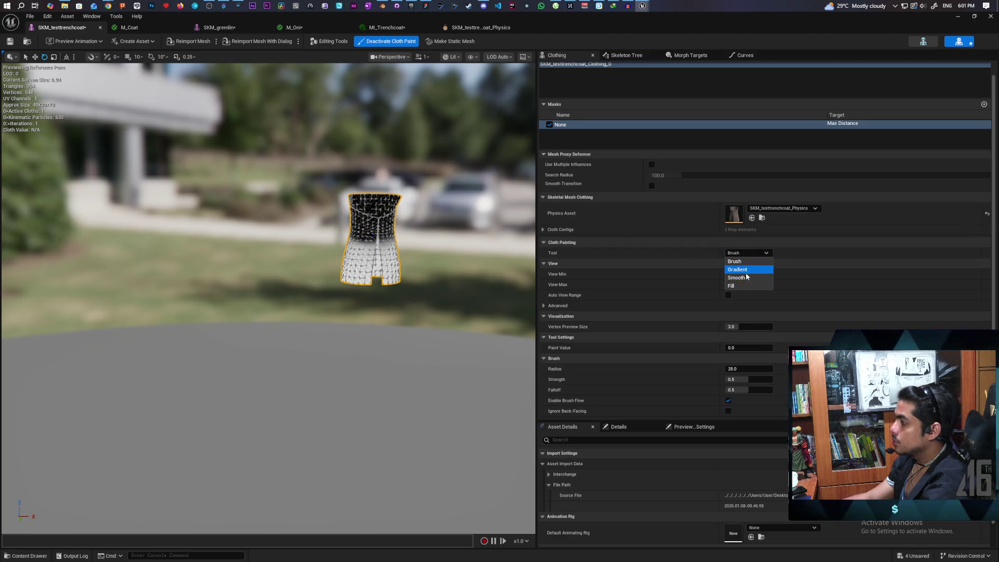
pyautogui.click(747, 278)
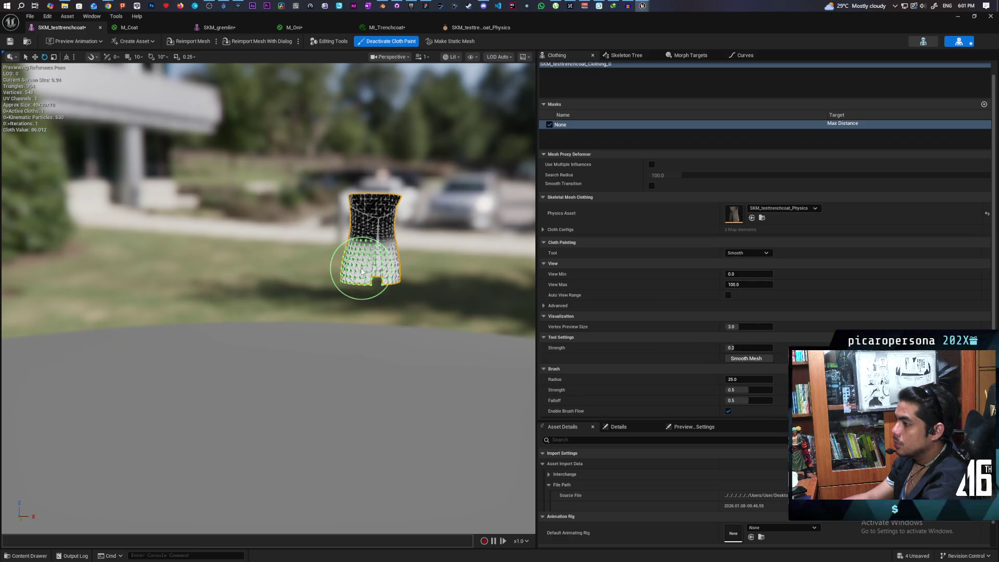
pyautogui.moveTo(345, 268)
pyautogui.mouseDown()
pyautogui.moveTo(319, 275)
pyautogui.moveTo(375, 283)
pyautogui.mouseUp()
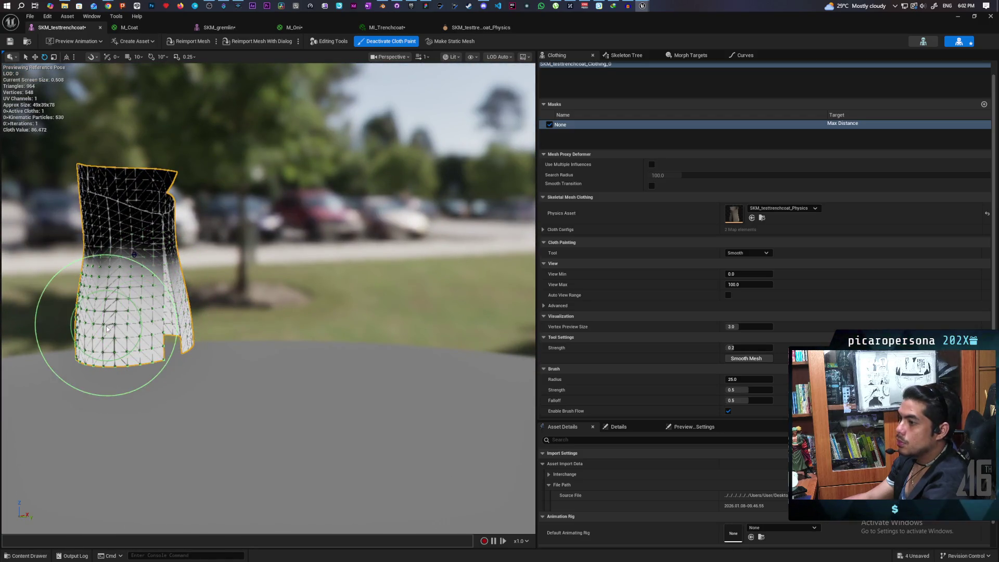
pyautogui.moveTo(125, 317)
pyautogui.mouseDown()
pyautogui.moveTo(68, 312)
pyautogui.moveTo(134, 292)
pyautogui.moveTo(172, 302)
pyautogui.moveTo(90, 313)
pyautogui.moveTo(289, 279)
pyautogui.mouseUp()
pyautogui.moveTo(218, 333); pyautogui.dragTo(194, 308)
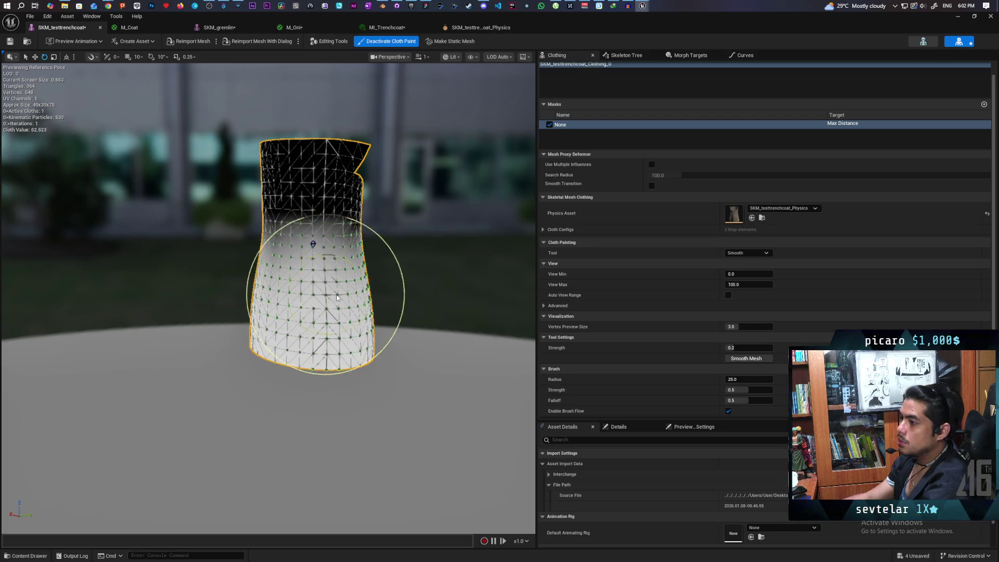
pyautogui.moveTo(365, 294)
pyautogui.mouseDown()
pyautogui.moveTo(312, 292)
pyautogui.moveTo(365, 303)
pyautogui.moveTo(358, 288)
pyautogui.moveTo(307, 291)
pyautogui.moveTo(364, 271)
pyautogui.moveTo(332, 285)
pyautogui.mouseUp()
pyautogui.scroll(2, 368, 294)
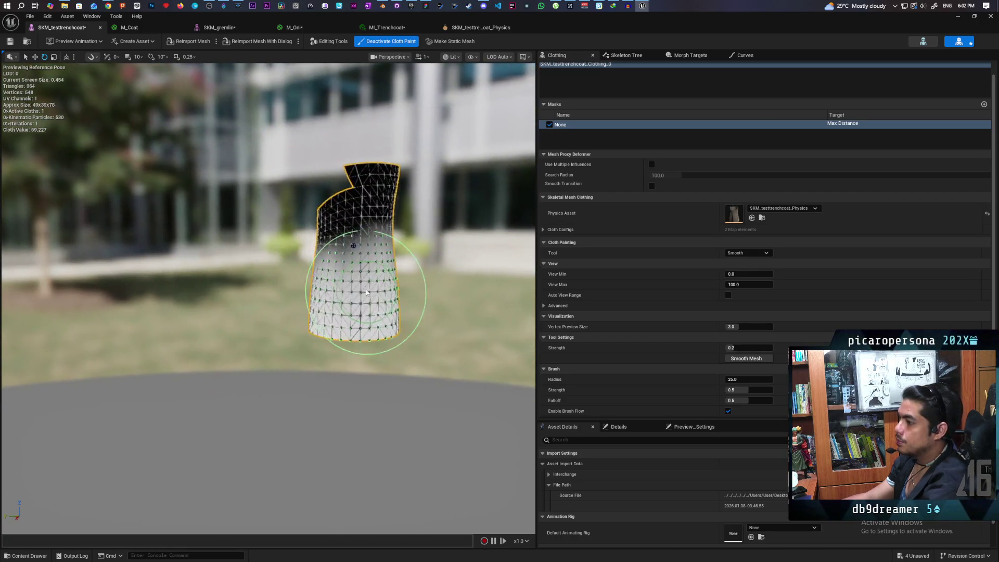
pyautogui.moveTo(377, 288); pyautogui.dragTo(469, 290)
pyautogui.moveTo(319, 315)
pyautogui.mouseDown()
pyautogui.moveTo(375, 315)
pyautogui.moveTo(320, 315)
pyautogui.mouseUp()
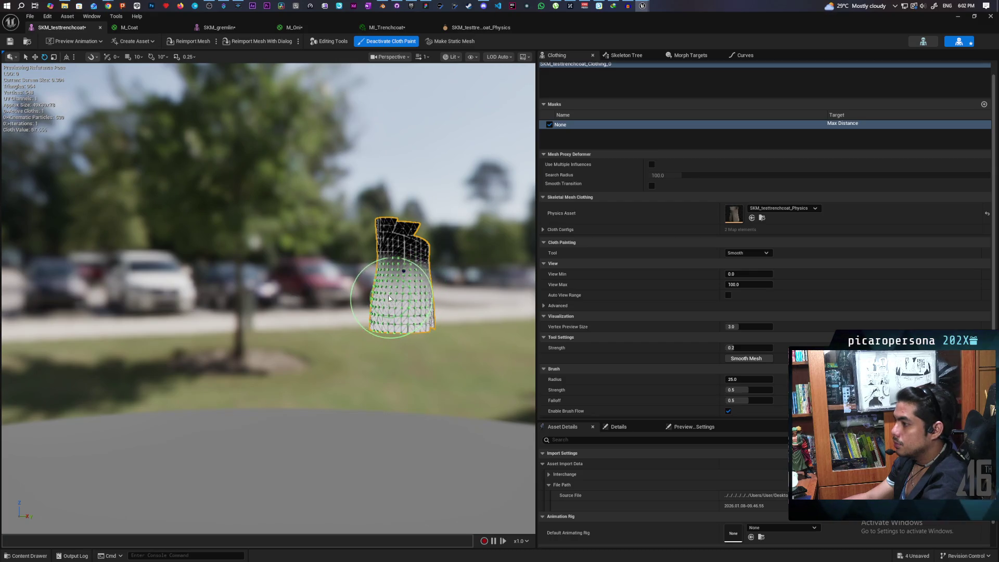
pyautogui.moveTo(398, 298)
pyautogui.mouseDown()
pyautogui.moveTo(275, 315)
pyautogui.moveTo(239, 296)
pyautogui.moveTo(255, 302)
pyautogui.moveTo(245, 281)
pyautogui.moveTo(314, 294)
pyautogui.moveTo(224, 234)
pyautogui.mouseUp()
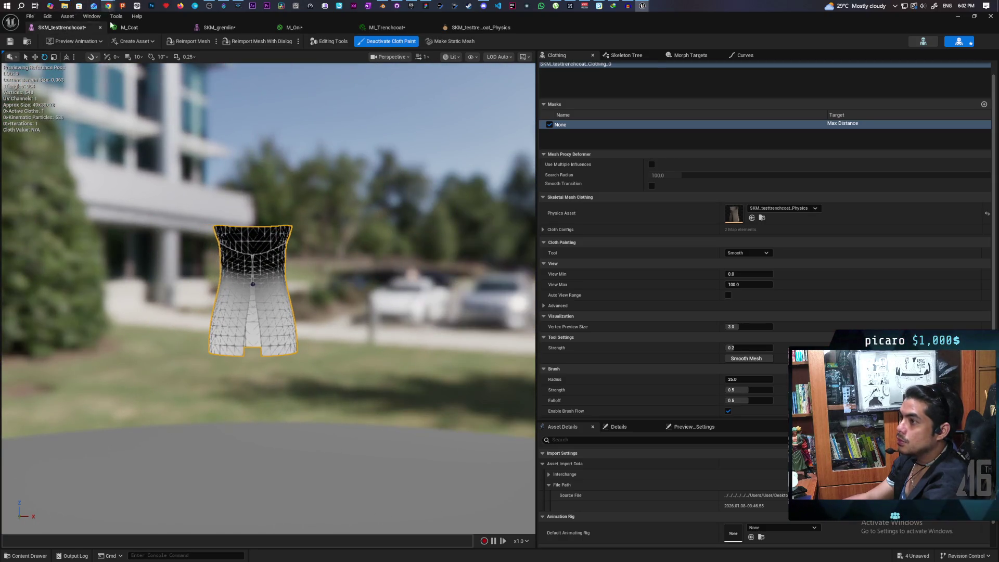
pyautogui.click(555, 41)
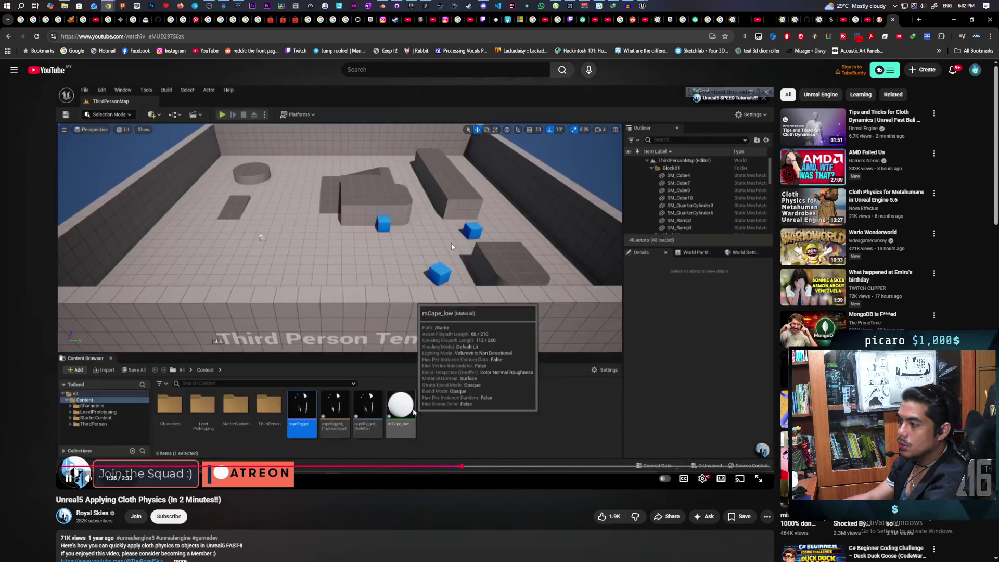
# Pause the YouTube cloth tutorial and return to the trenchcoat's cloth painting editor.
pyautogui.click(452, 242)
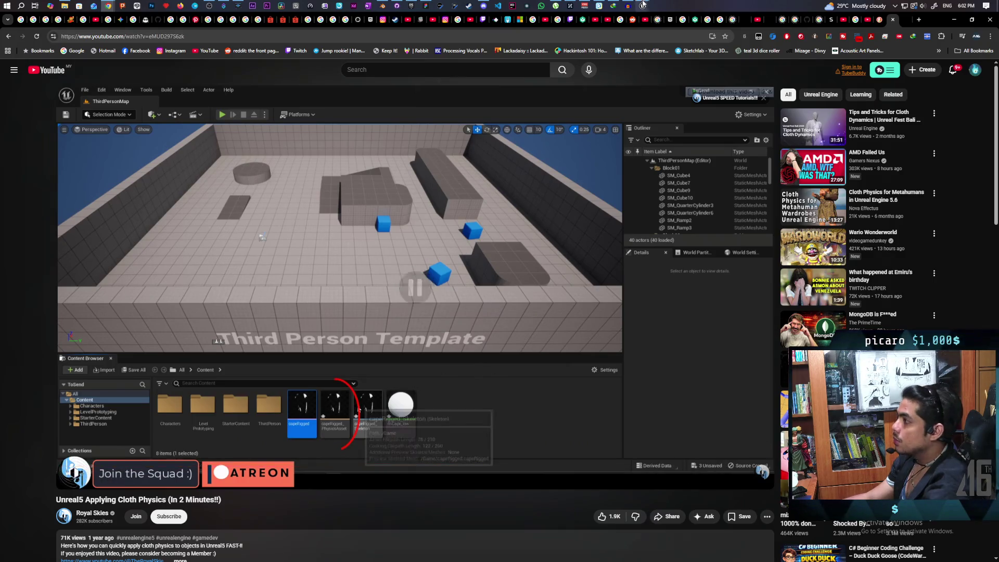
pyautogui.moveTo(643, 4)
pyautogui.click(675, 50)
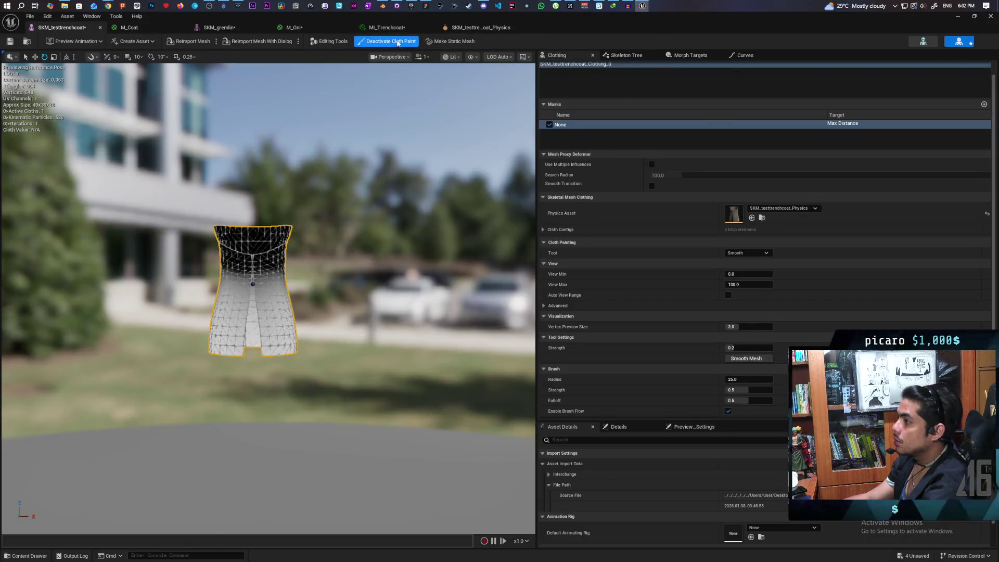
# Exit cloth painting and orbit the viewport to preview the simulated trenchcoat.
pyautogui.click(397, 41)
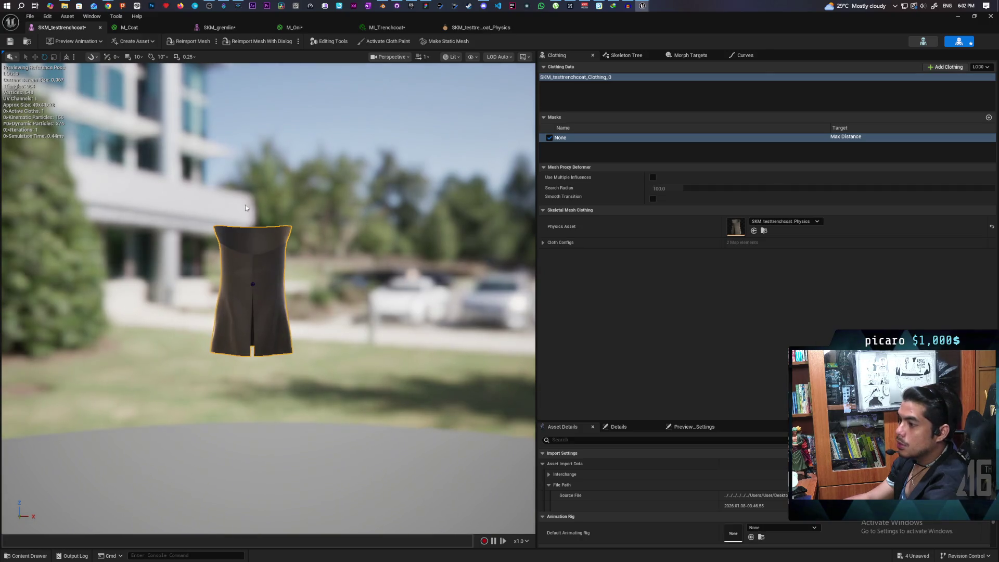
pyautogui.moveTo(277, 234)
pyautogui.mouseDown()
pyautogui.moveTo(245, 237)
pyautogui.moveTo(312, 237)
pyautogui.moveTo(240, 234)
pyautogui.moveTo(292, 235)
pyautogui.moveTo(281, 244)
pyautogui.moveTo(297, 278)
pyautogui.moveTo(266, 228)
pyautogui.mouseUp()
pyautogui.scroll(-2, 68, 147)
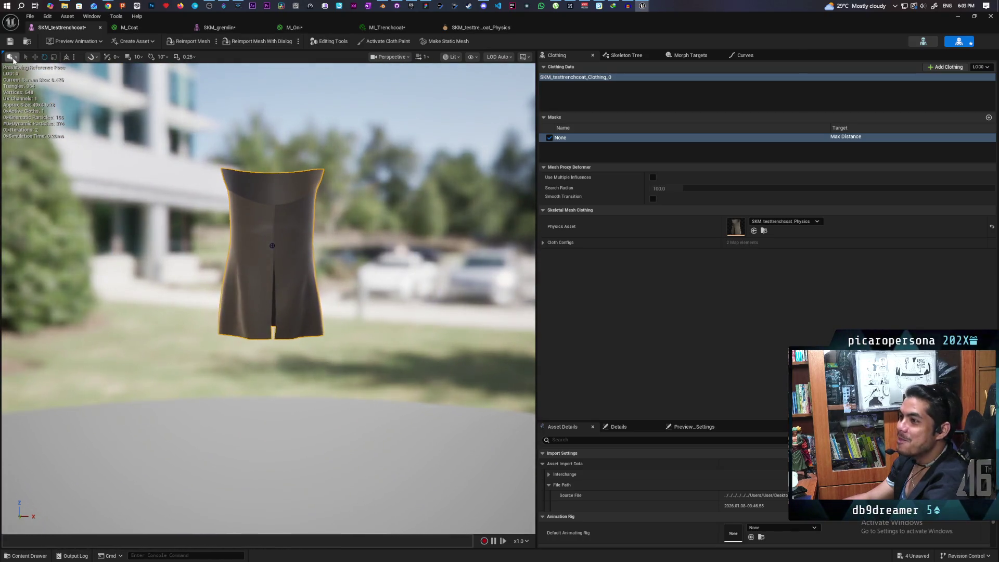
# Save the trenchcoat mesh asset and all other modified assets.
pyautogui.hotkey('ctrl', 's')
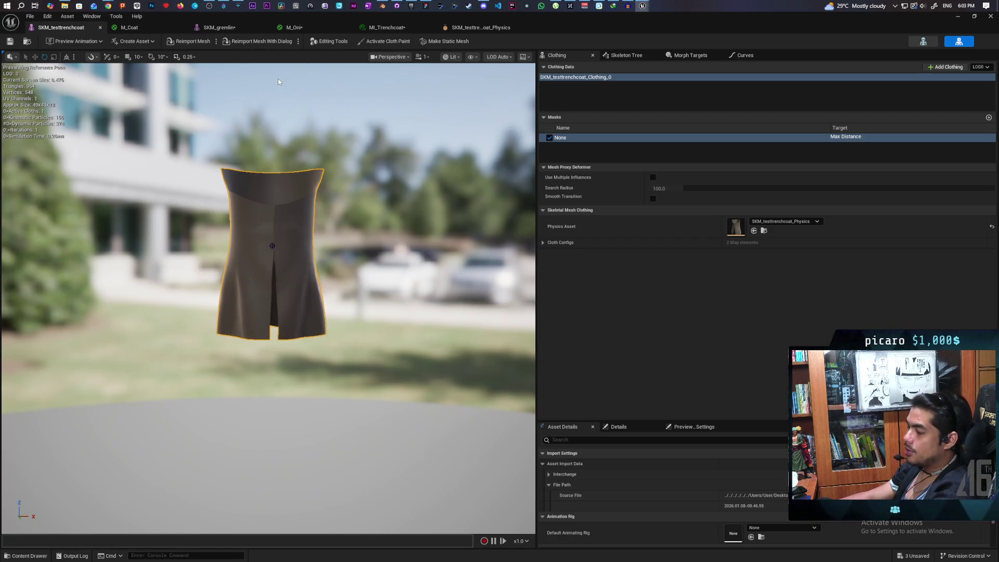
pyautogui.hotkey('ctrl', 'shift', 's')
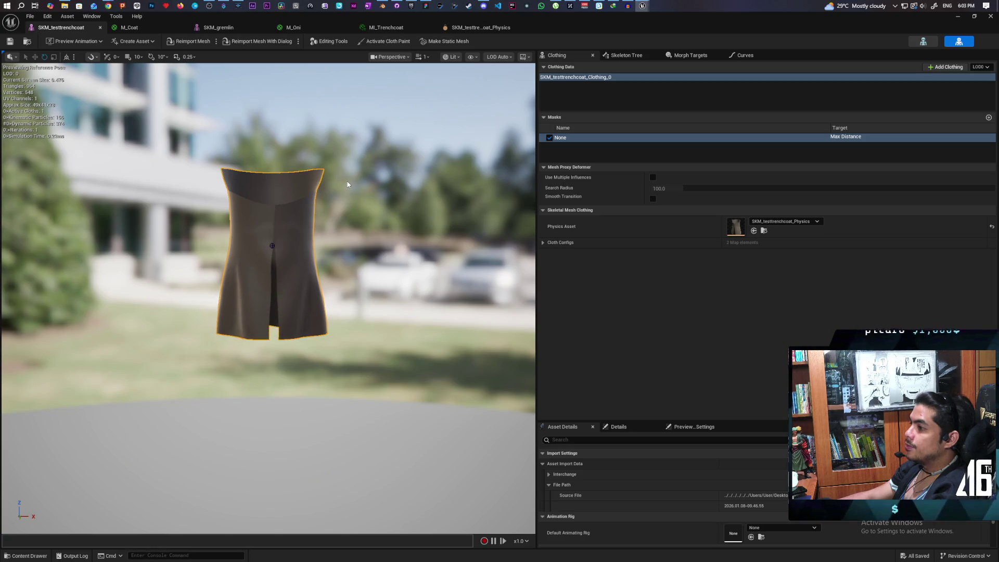
pyautogui.moveTo(348, 184)
pyautogui.mouseDown()
pyautogui.moveTo(406, 196)
pyautogui.moveTo(348, 178)
pyautogui.mouseUp()
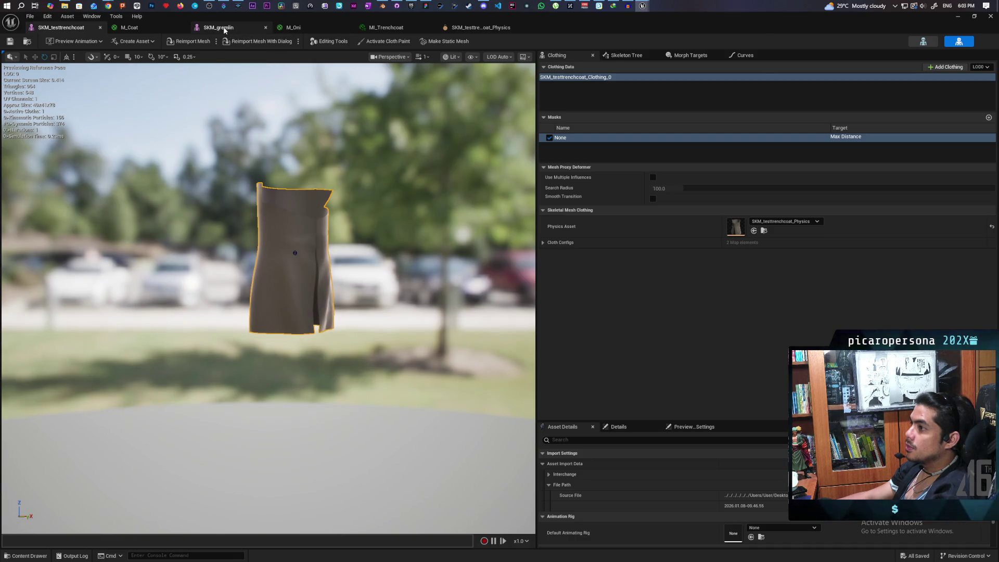
# Float the SKM_testtrenchcoat mesh editor out of the way and minimize it.
pyautogui.moveTo(603, 23)
pyautogui.mouseDown()
pyautogui.moveTo(488, 61)
pyautogui.moveTo(539, 109)
pyautogui.mouseUp()
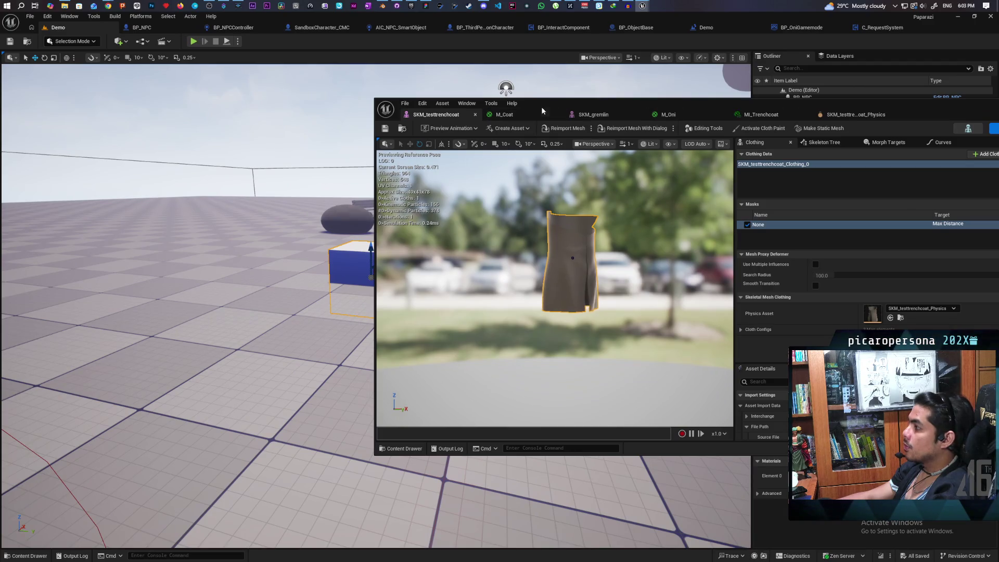
pyautogui.moveTo(981, 116); pyautogui.dragTo(822, 119)
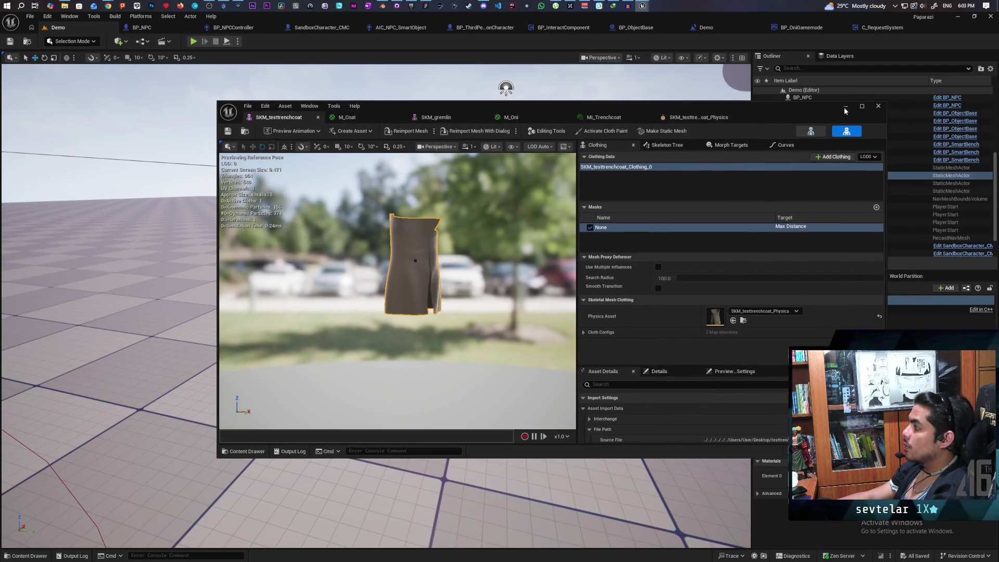
pyautogui.click(844, 107)
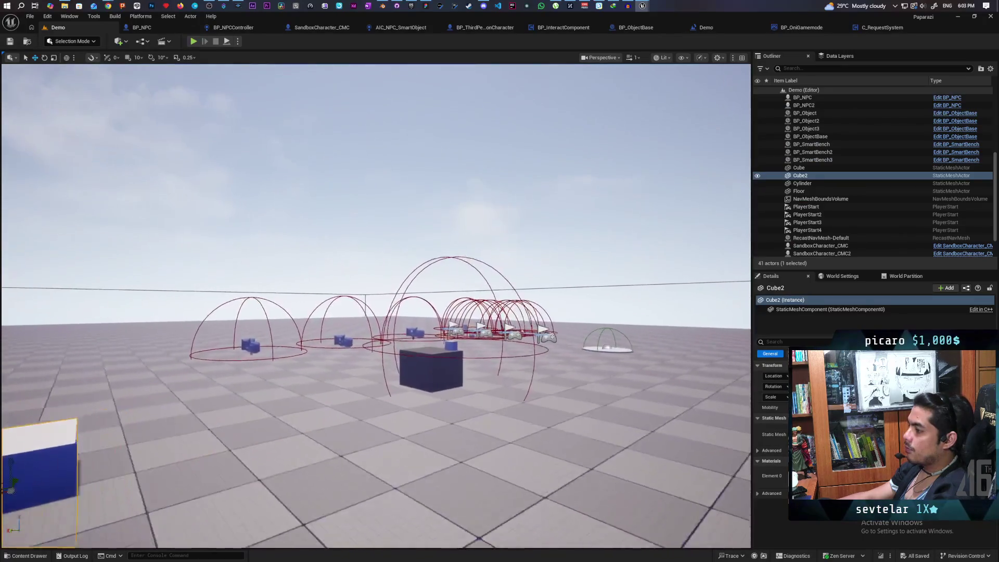
# Place SKM_gremlin from the Characters/Oni folder onto the level floor.
pyautogui.moveTo(117, 490); pyautogui.dragTo(117, 490)
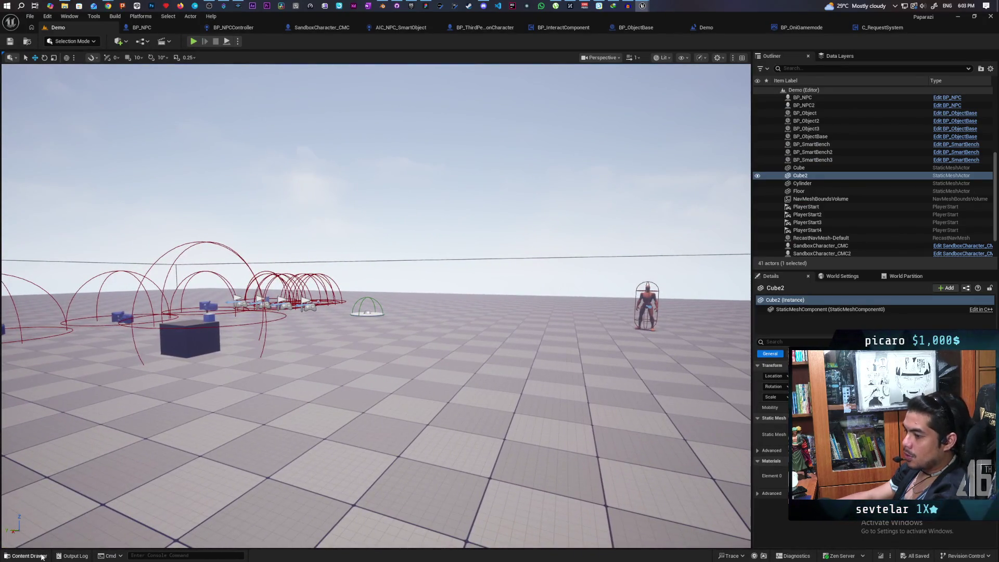
pyautogui.click(28, 556)
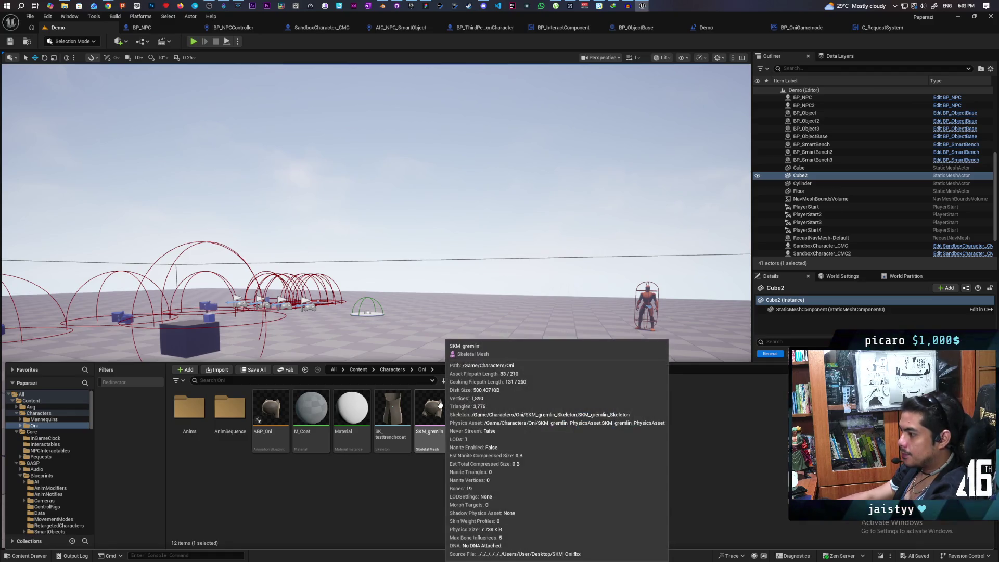
pyautogui.moveTo(439, 412)
pyautogui.mouseDown()
pyautogui.moveTo(444, 351)
pyautogui.moveTo(448, 360)
pyautogui.moveTo(424, 322)
pyautogui.mouseUp()
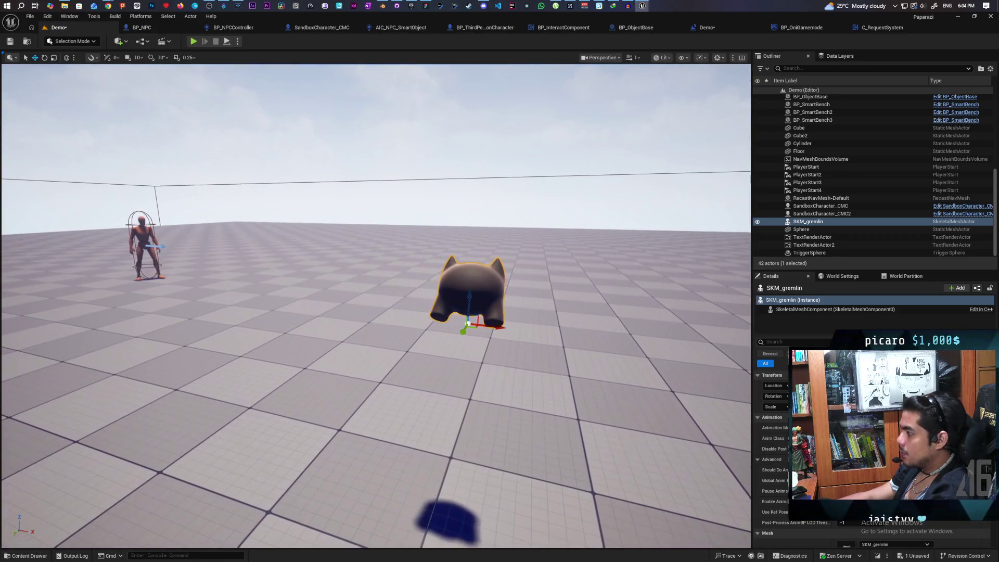
# Add a Skeletal Mesh component to SKM_gremlin and frame the coated gremlin in view.
pyautogui.click(953, 288)
pyautogui.write('skele')
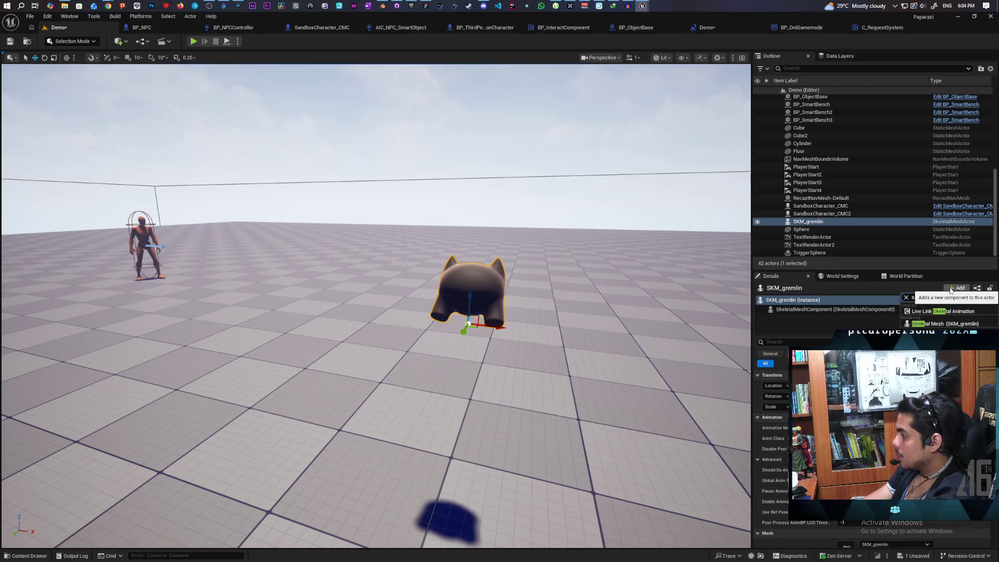
pyautogui.press('Escape')
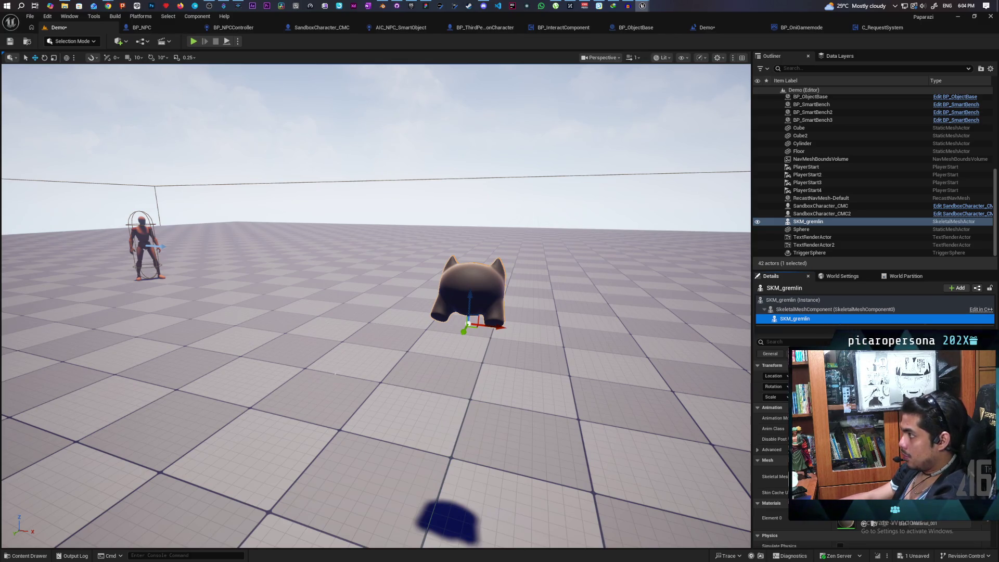
pyautogui.moveTo(643, 6)
pyautogui.click(680, 45)
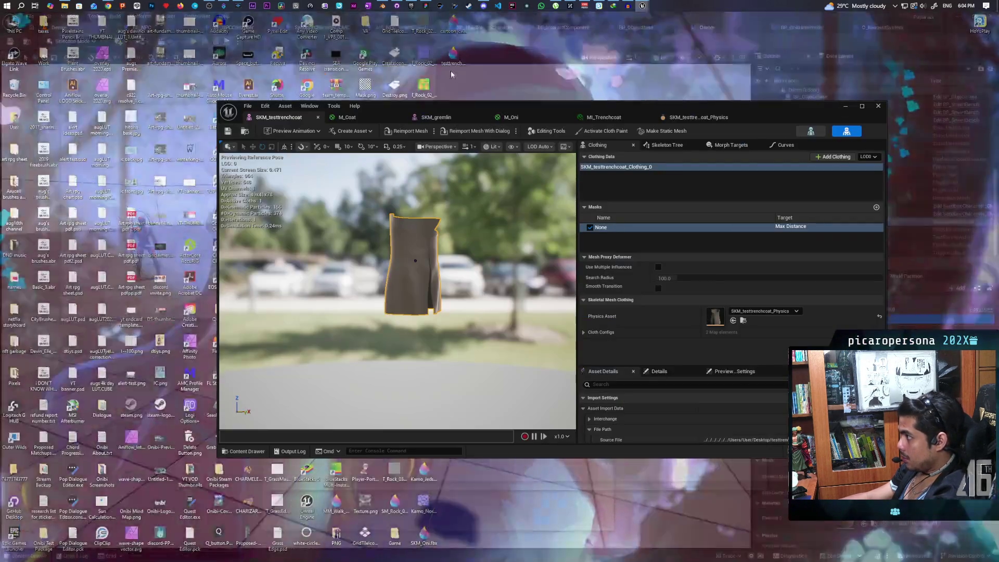
pyautogui.click(846, 106)
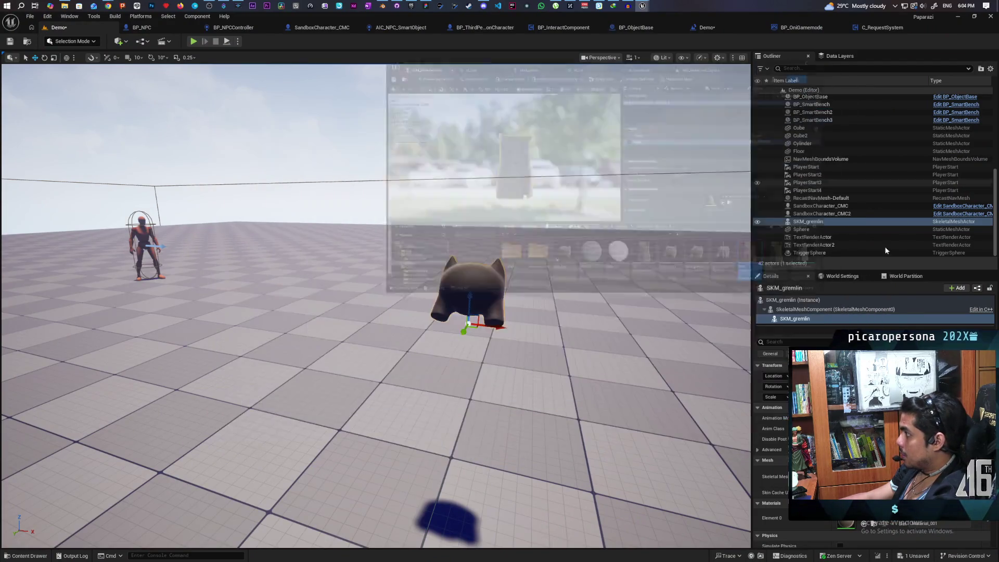
pyautogui.moveTo(374, 313)
pyautogui.mouseDown()
pyautogui.moveTo(364, 313)
pyautogui.moveTo(364, 271)
pyautogui.moveTo(343, 271)
pyautogui.moveTo(333, 312)
pyautogui.moveTo(396, 312)
pyautogui.moveTo(395, 333)
pyautogui.moveTo(416, 281)
pyautogui.moveTo(375, 292)
pyautogui.moveTo(375, 270)
pyautogui.moveTo(395, 323)
pyautogui.moveTo(385, 291)
pyautogui.mouseUp()
pyautogui.moveTo(567, 431); pyautogui.dragTo(571, 431)
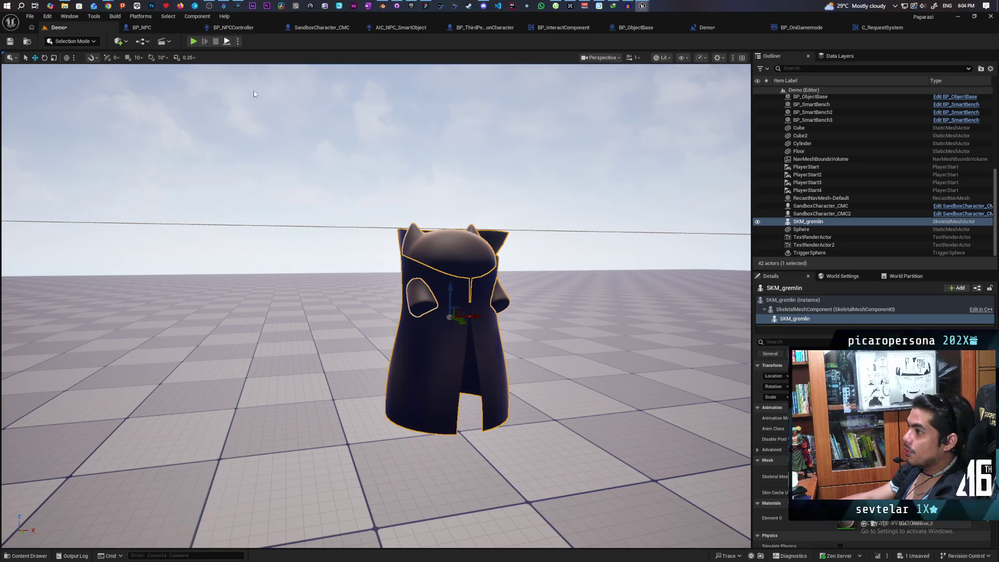
# Run a Play-in-Editor session with the coated gremlin, then delete the gremlin.
pyautogui.hotkey('alt', 'p')
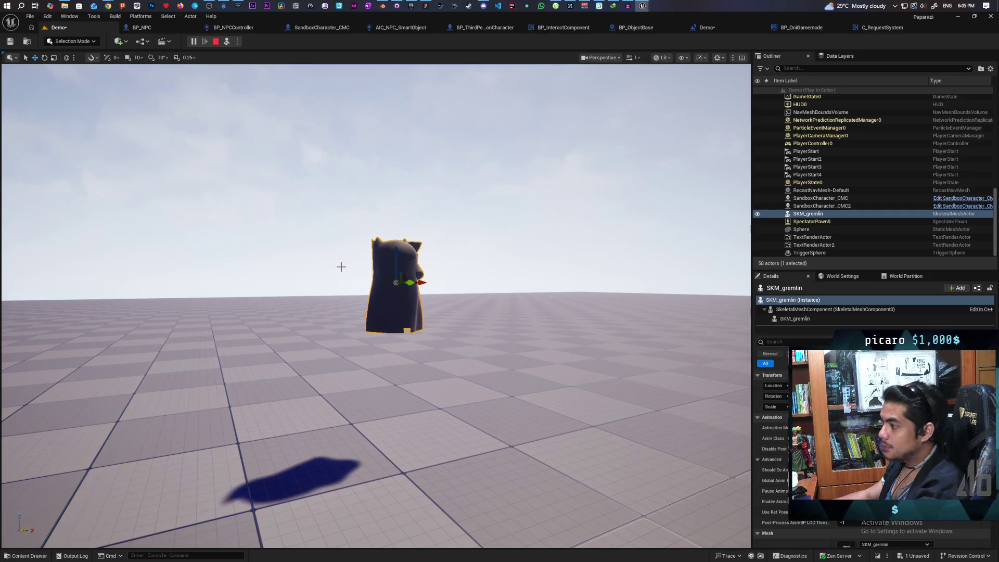
pyautogui.press('Escape')
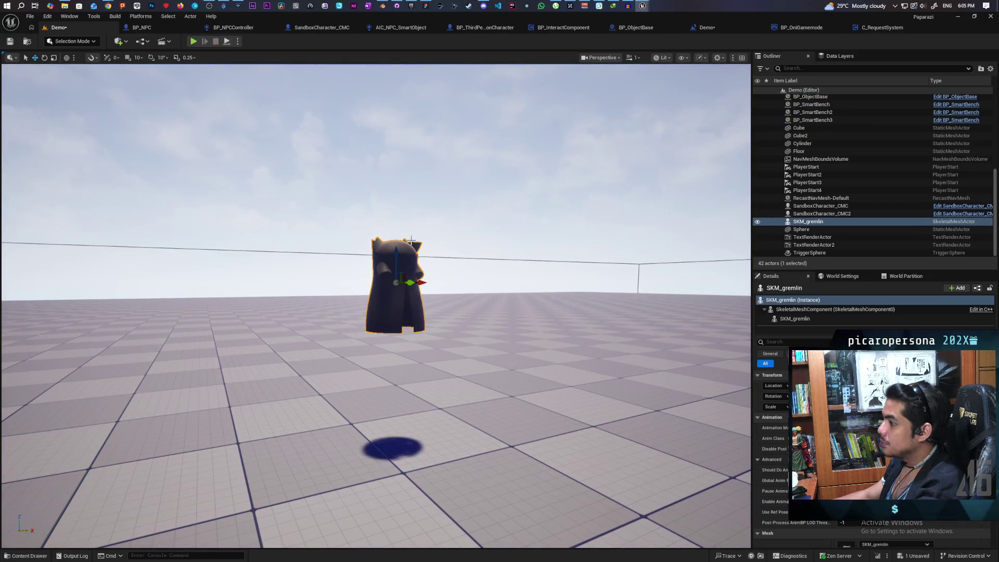
pyautogui.moveTo(378, 239); pyautogui.dragTo(388, 250)
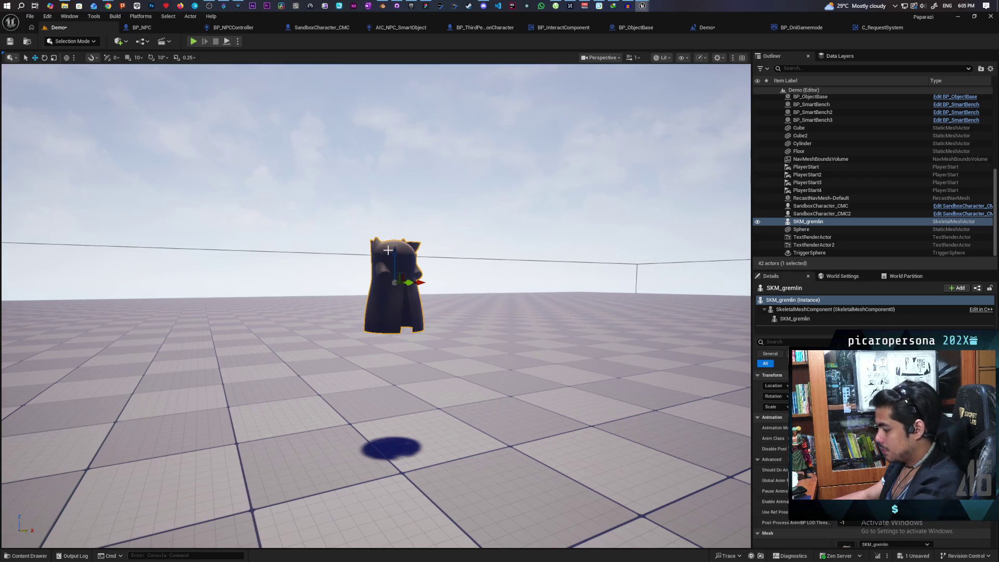
pyautogui.press('Delete')
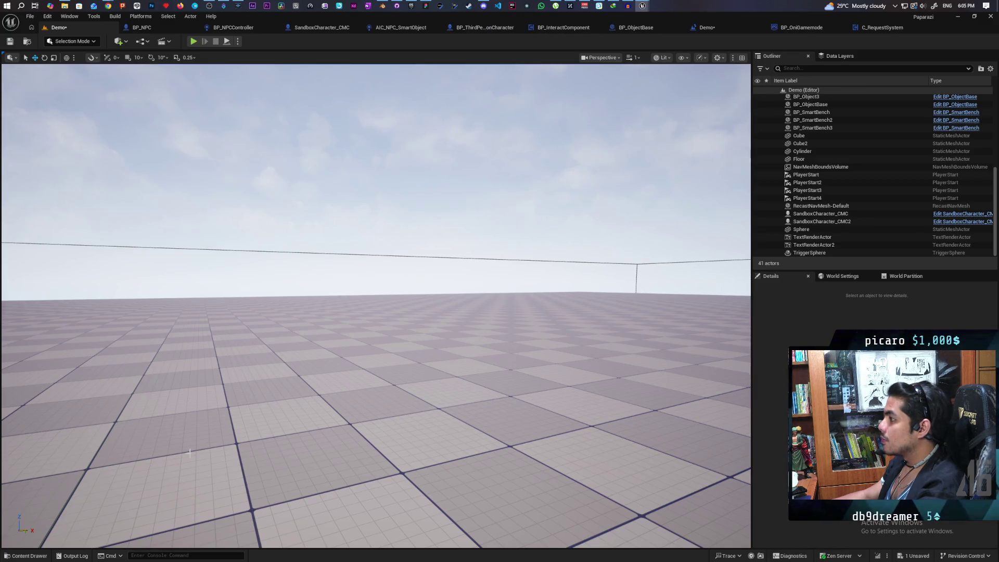
# Place SKM_testtrenchcoat in the level and open its SkeletalMeshComponent's 'custom' colour picker.
pyautogui.click(31, 555)
pyautogui.moveTo(554, 414)
pyautogui.mouseDown()
pyautogui.moveTo(446, 338)
pyautogui.moveTo(430, 424)
pyautogui.moveTo(435, 255)
pyautogui.mouseUp()
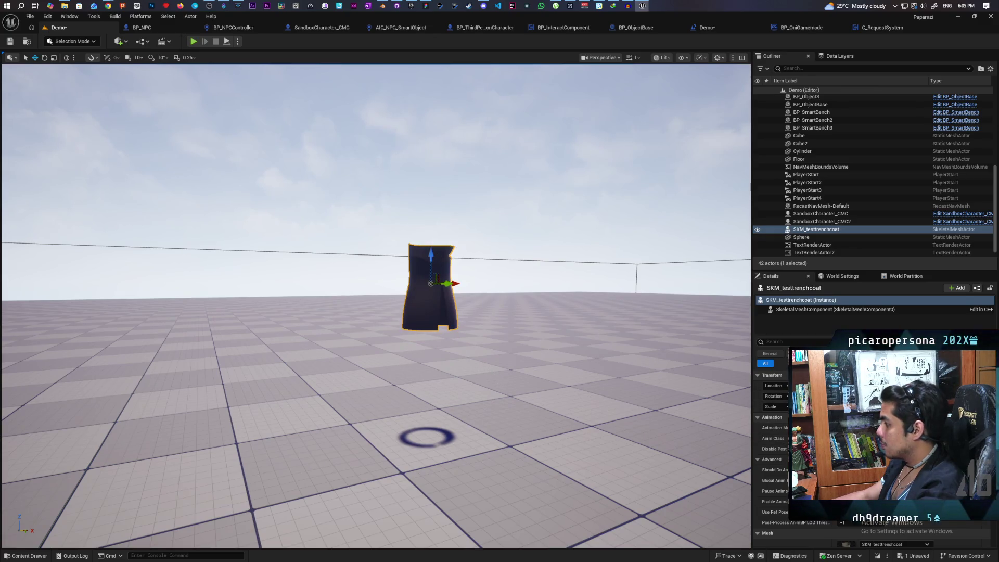
pyautogui.click(797, 309)
pyautogui.click(787, 341)
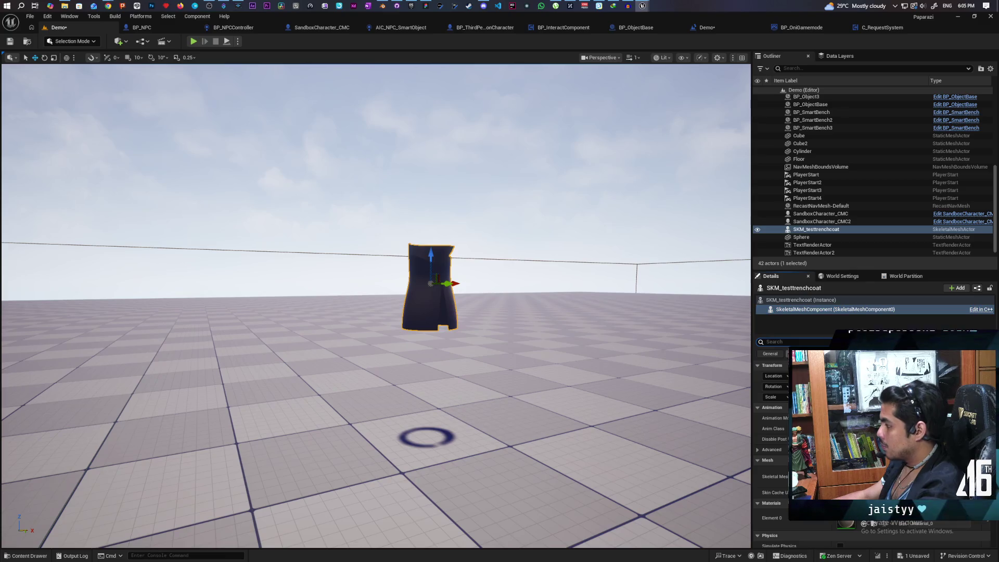
pyautogui.write('custom')
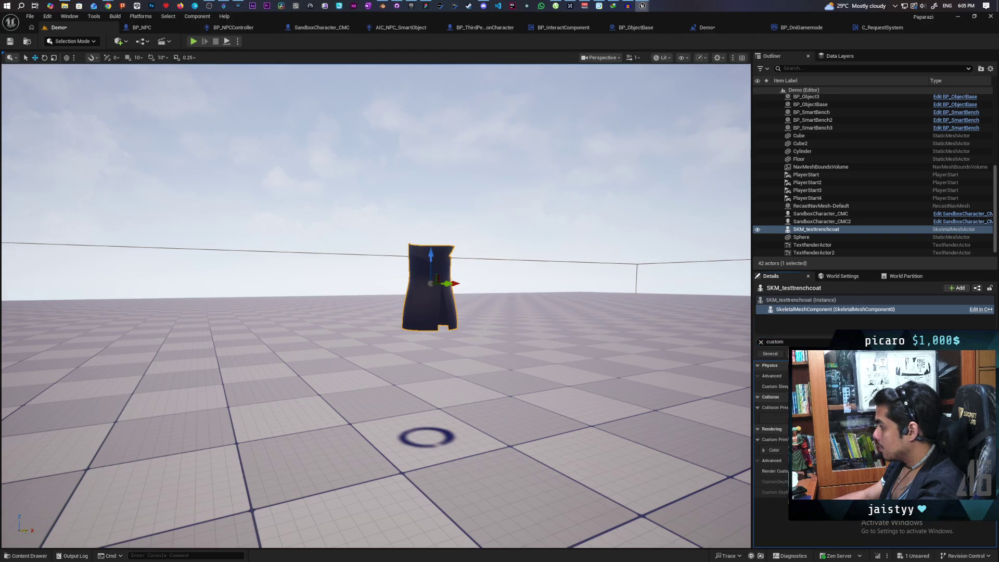
pyautogui.click(858, 450)
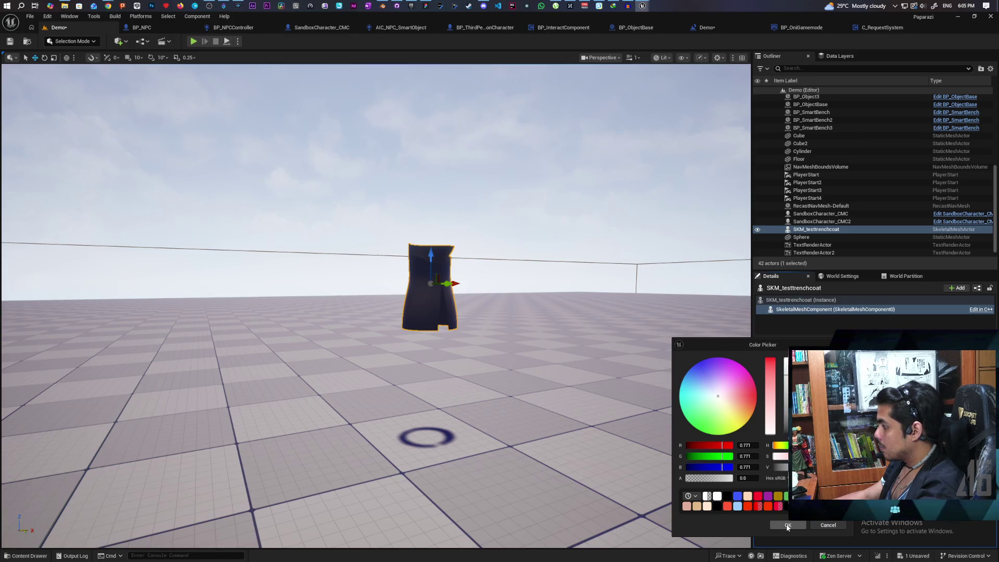
# Set the coat's custom colour to red, then make the red less saturated.
pyautogui.click(788, 525)
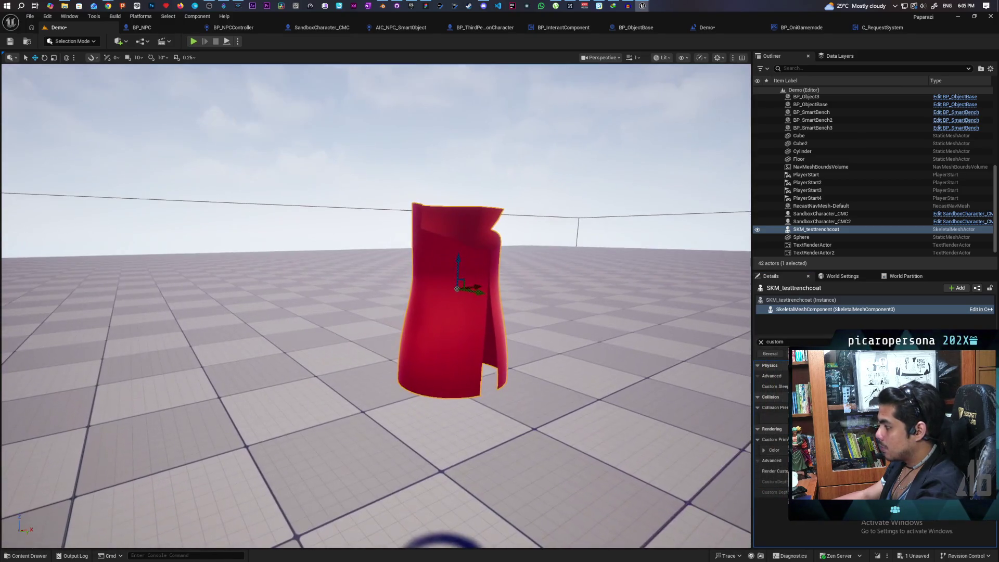
pyautogui.click(859, 450)
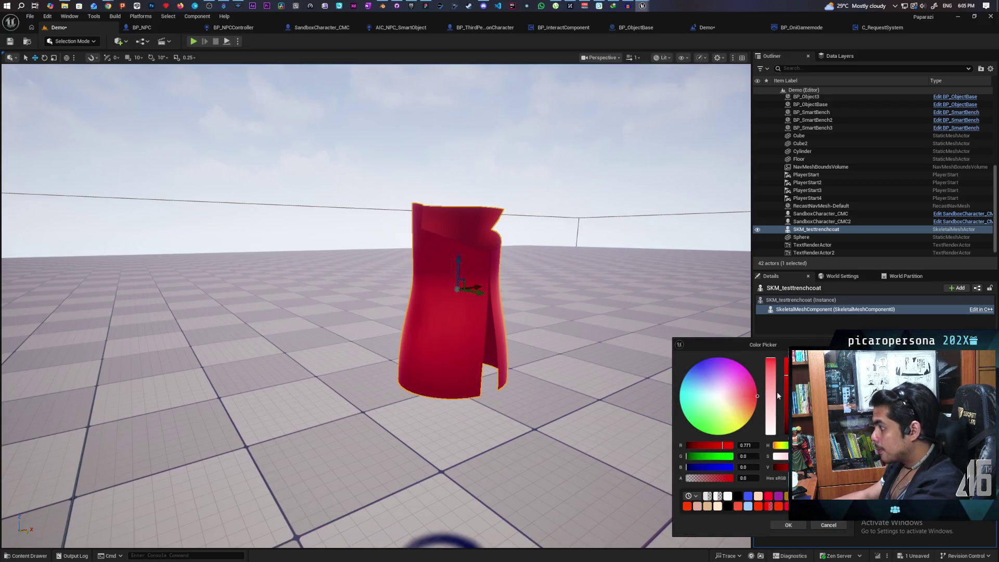
pyautogui.moveTo(772, 392); pyautogui.dragTo(785, 421)
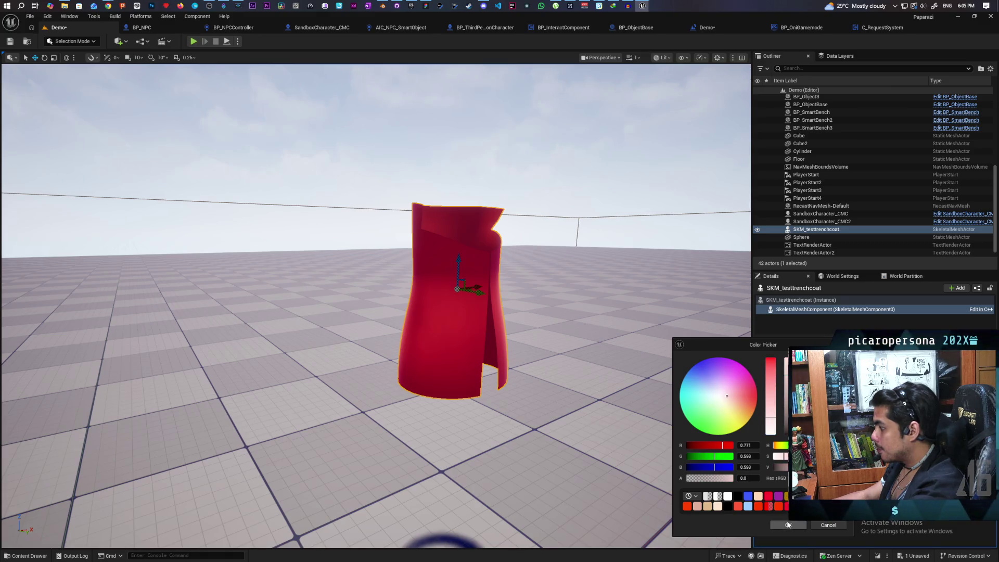
pyautogui.click(789, 525)
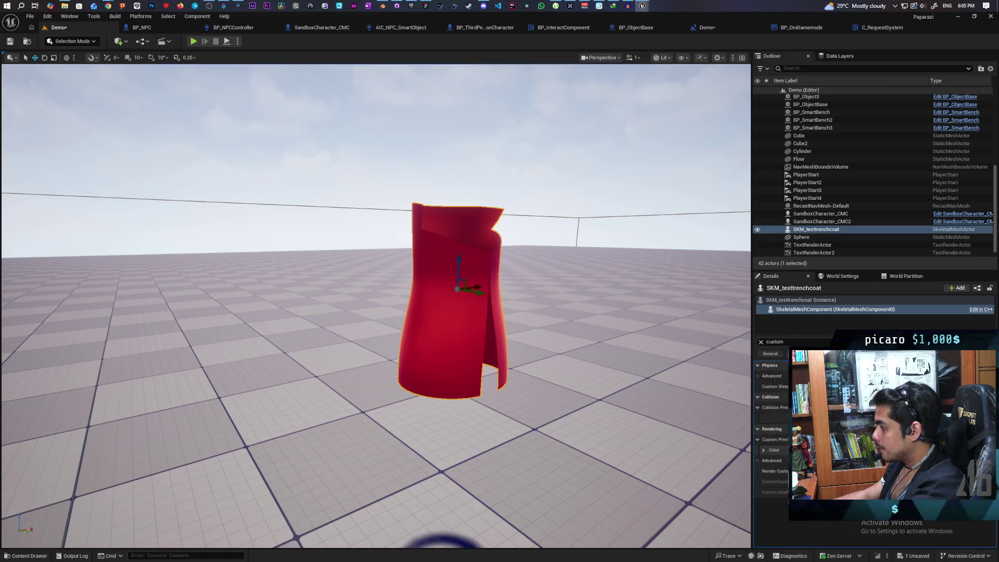
# Set a Custom Primitive Data Color element to purple (R 0.353, G 0.26, B 0.771).
pyautogui.click(769, 451)
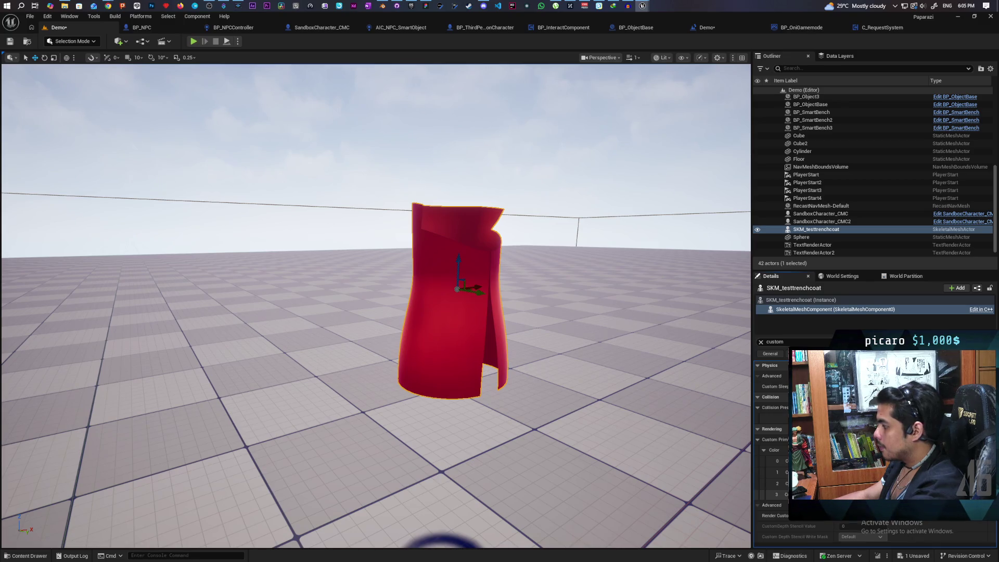
pyautogui.click(864, 494)
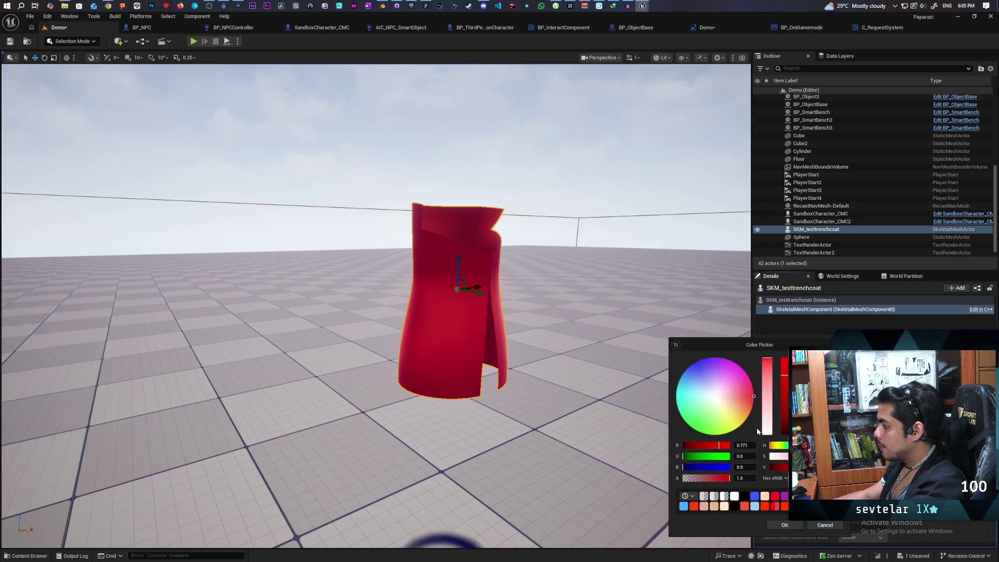
pyautogui.moveTo(738, 406); pyautogui.dragTo(706, 373)
pyautogui.click(798, 525)
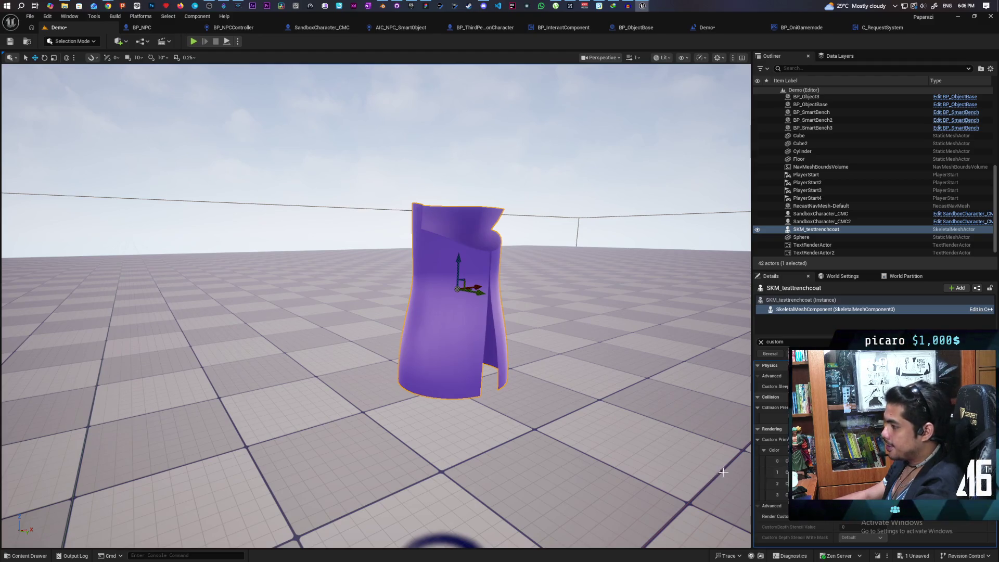
pyautogui.moveTo(572, 507)
pyautogui.mouseDown()
pyautogui.moveTo(520, 492)
pyautogui.moveTo(599, 484)
pyautogui.moveTo(530, 476)
pyautogui.moveTo(582, 474)
pyautogui.moveTo(552, 489)
pyautogui.moveTo(497, 471)
pyautogui.mouseUp()
# Lighten the coat's purple to a pale lavender.
pyautogui.moveTo(443, 521)
pyautogui.mouseDown()
pyautogui.moveTo(224, 539)
pyautogui.moveTo(357, 536)
pyautogui.moveTo(471, 518)
pyautogui.moveTo(476, 473)
pyautogui.moveTo(459, 430)
pyautogui.moveTo(328, 458)
pyautogui.mouseUp()
pyautogui.click(853, 450)
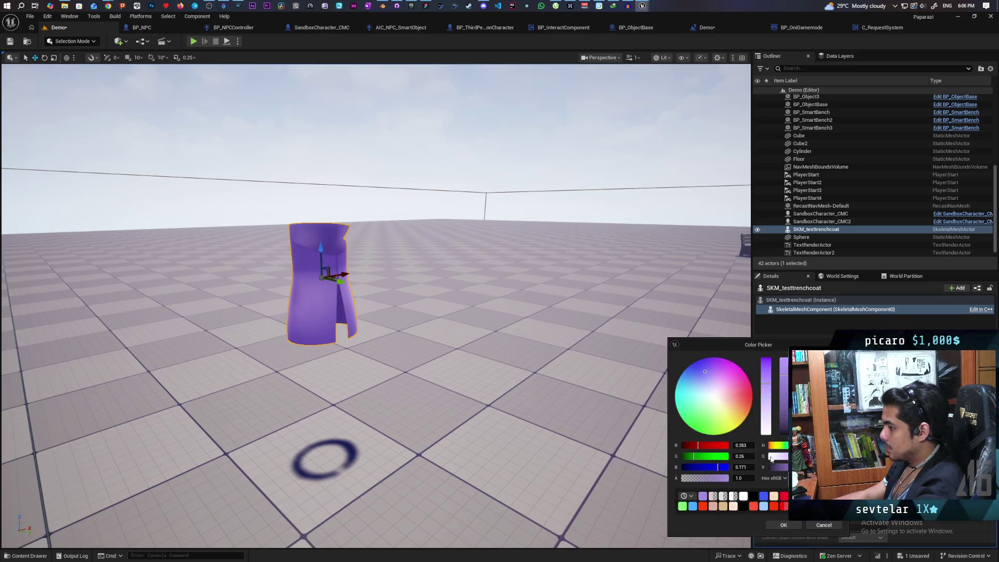
pyautogui.click(767, 418)
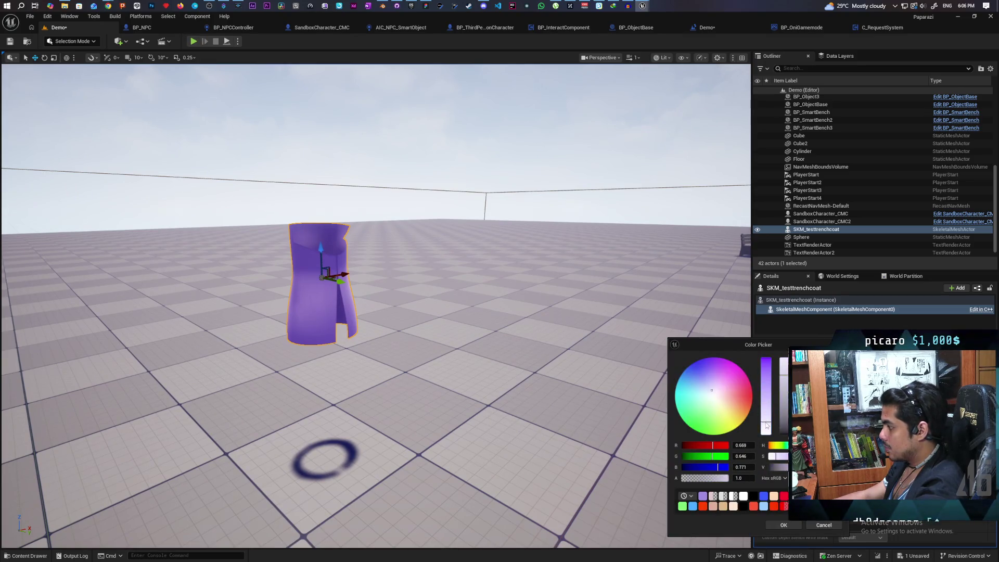
pyautogui.click(784, 525)
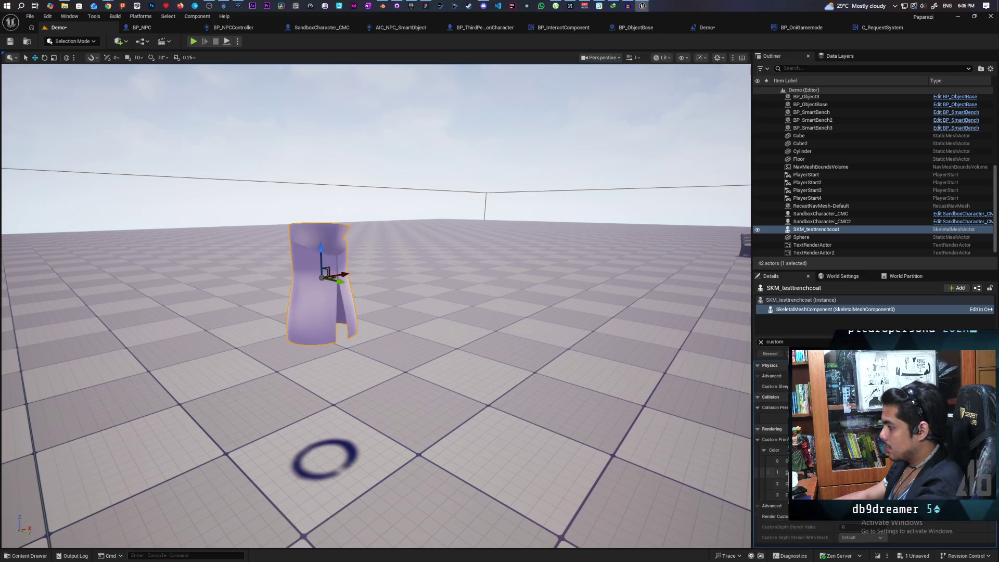
# Shift the coat's colour toward orange and darken it to brown.
pyautogui.click(853, 461)
pyautogui.moveTo(714, 390); pyautogui.dragTo(732, 403)
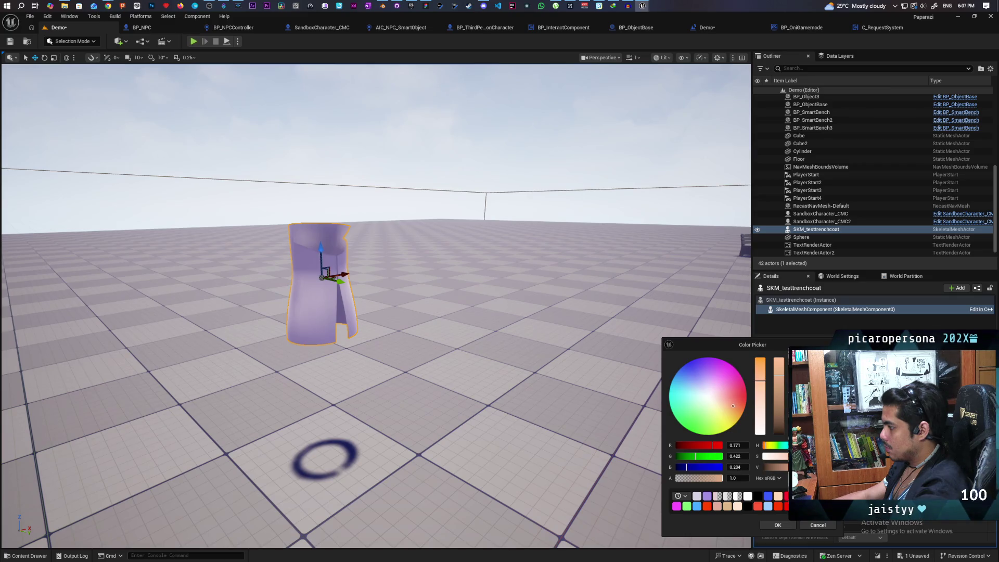
pyautogui.moveTo(779, 380); pyautogui.dragTo(778, 400)
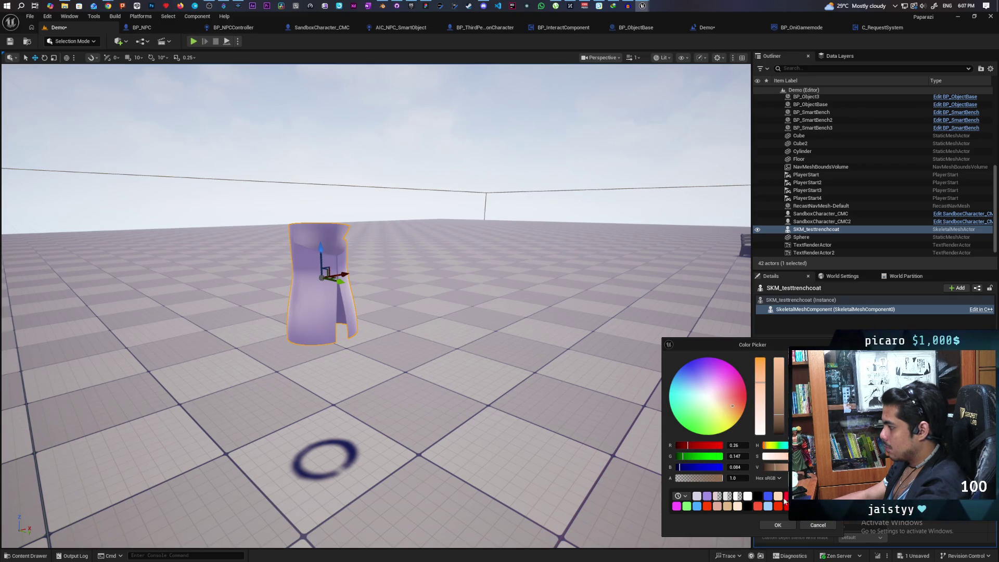
pyautogui.click(778, 526)
# Frame the coat and set its colour back to a lighter purple.
pyautogui.press('f')
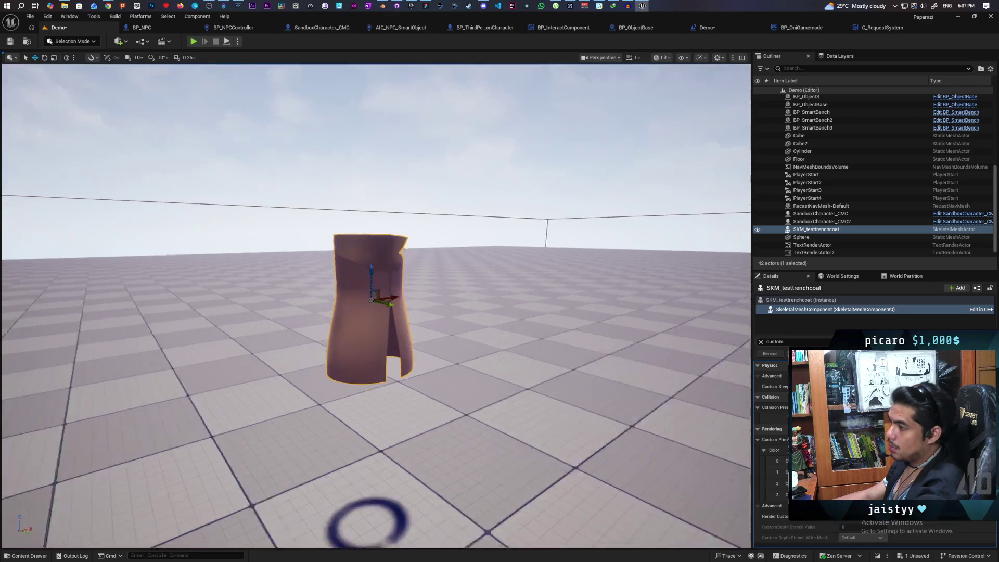
pyautogui.scroll(-3, 565, 365)
pyautogui.click(812, 461)
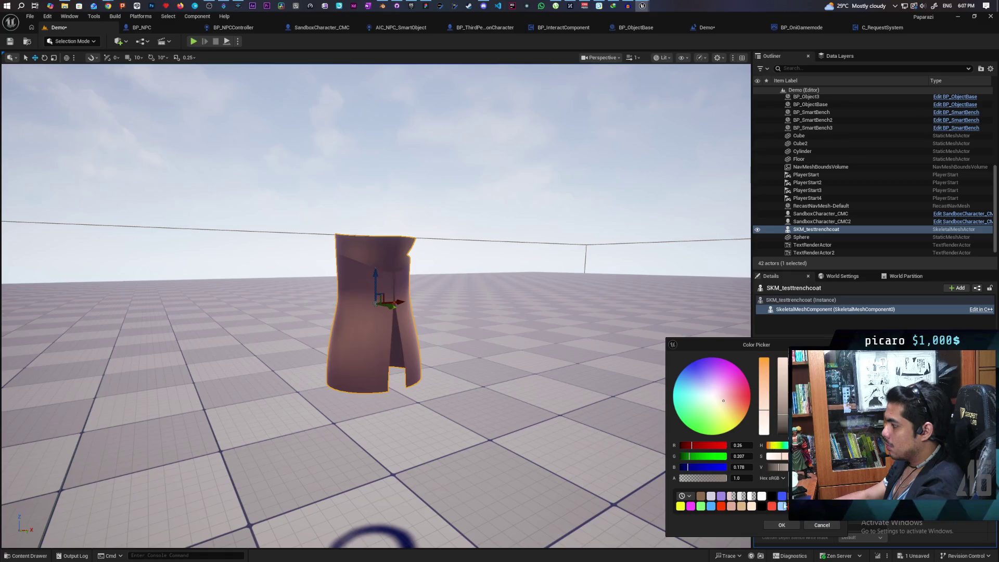
pyautogui.click(781, 525)
# Save the Demo level and frame the trench coat in the view.
pyautogui.moveTo(512, 363)
pyautogui.mouseDown()
pyautogui.moveTo(484, 341)
pyautogui.moveTo(494, 349)
pyautogui.moveTo(484, 359)
pyautogui.mouseUp()
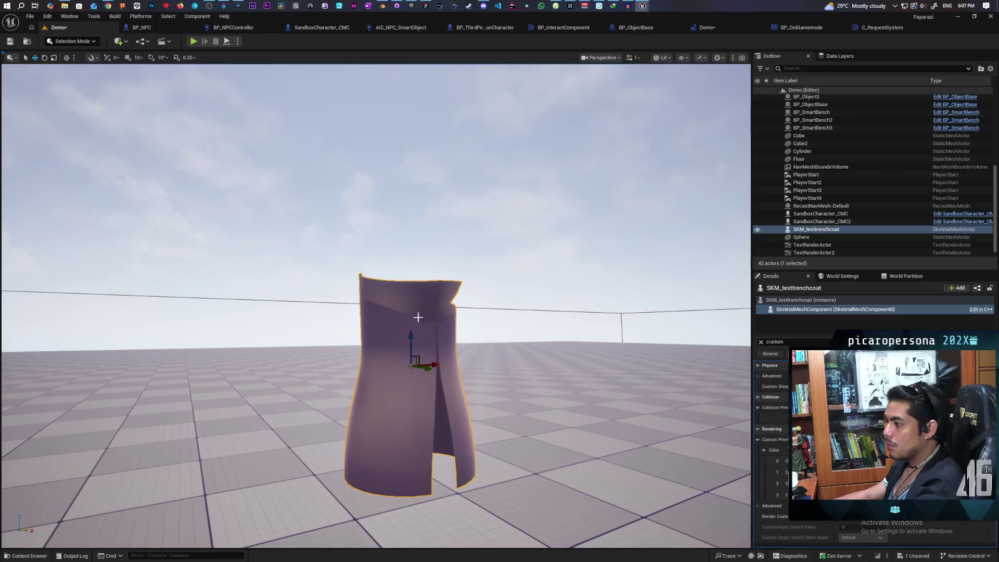
pyautogui.click(13, 44)
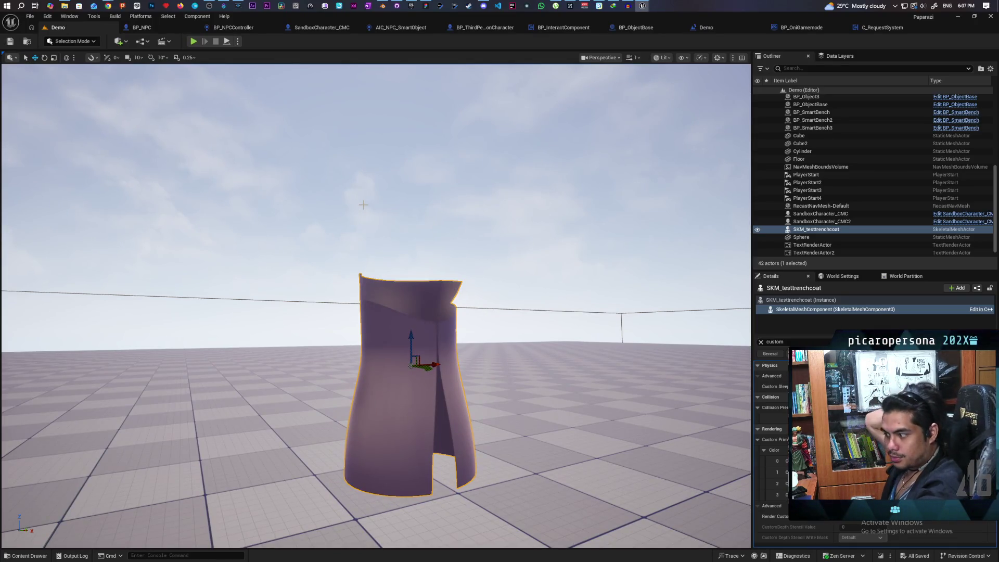
pyautogui.moveTo(363, 205)
pyautogui.mouseDown()
pyautogui.moveTo(413, 425)
pyautogui.moveTo(386, 390)
pyautogui.moveTo(396, 536)
pyautogui.moveTo(237, 531)
pyautogui.mouseUp()
pyautogui.press('f')
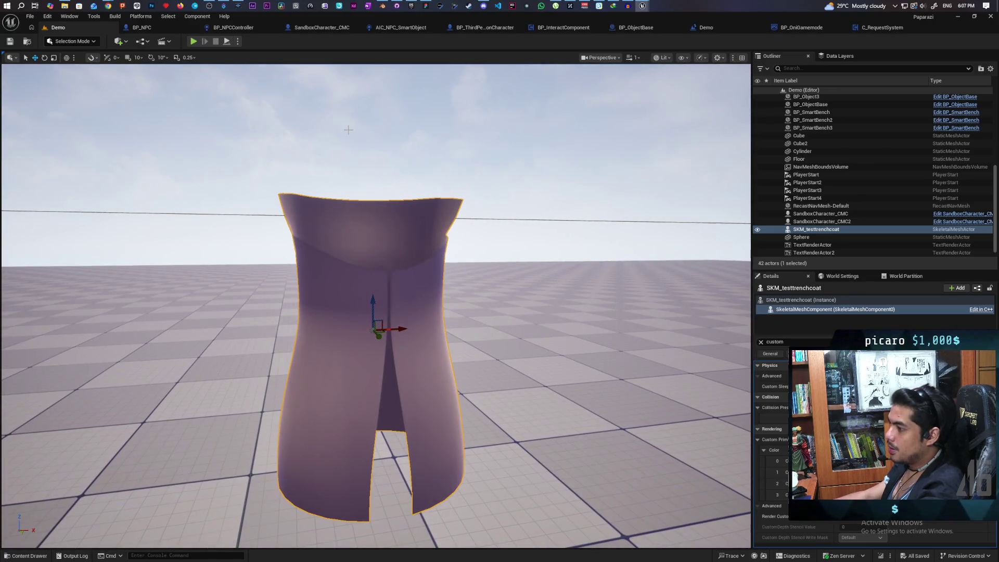
pyautogui.click(227, 45)
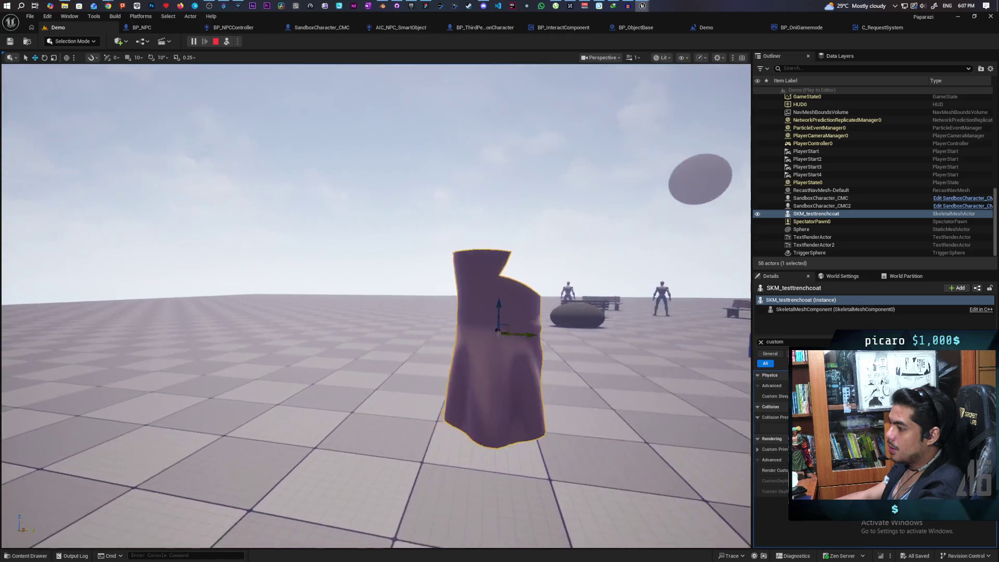
pyautogui.moveTo(374, 312); pyautogui.dragTo(271, 312)
pyautogui.moveTo(283, 215); pyautogui.dragTo(271, 215)
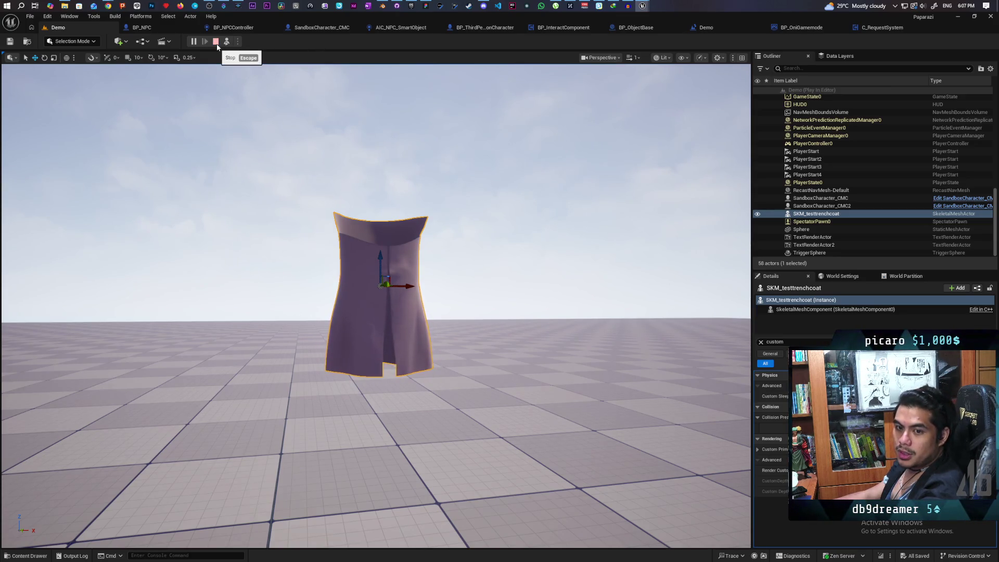
pyautogui.click(216, 44)
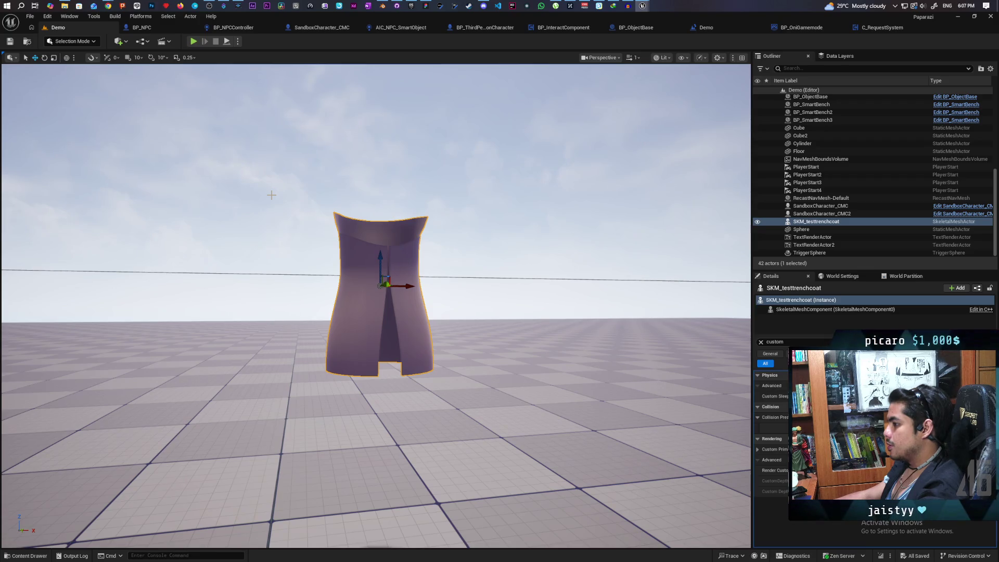
pyautogui.click(271, 195)
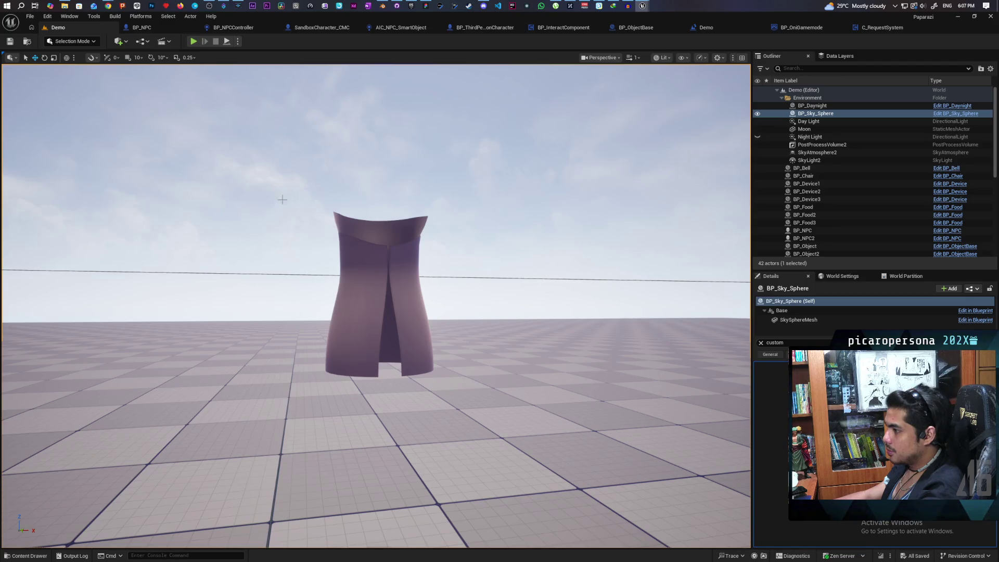
pyautogui.moveTo(284, 210)
pyautogui.mouseDown()
pyautogui.moveTo(313, 208)
pyautogui.moveTo(271, 213)
pyautogui.moveTo(260, 198)
pyautogui.moveTo(281, 219)
pyautogui.moveTo(333, 205)
pyautogui.moveTo(316, 208)
pyautogui.mouseUp()
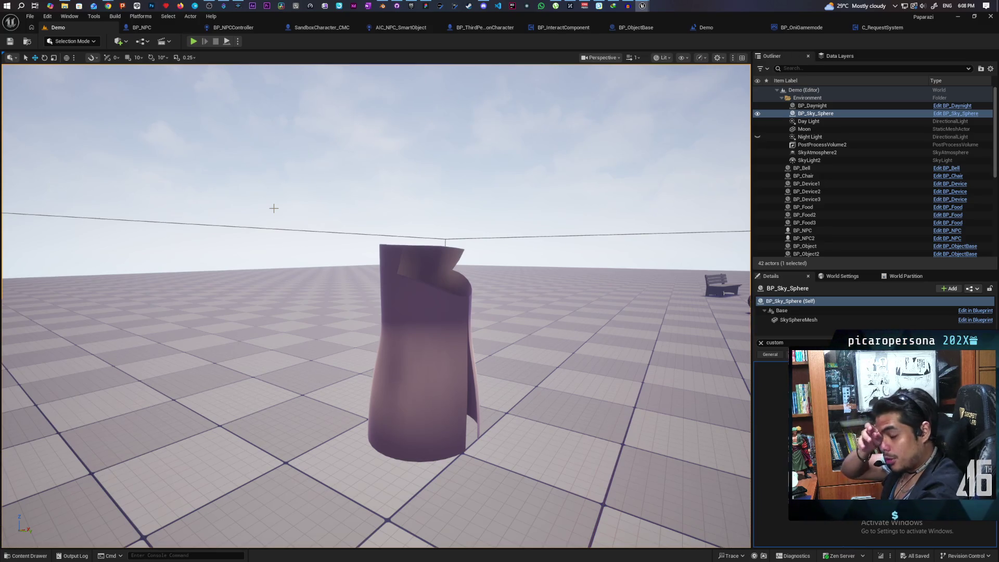
pyautogui.moveTo(363, 219)
pyautogui.mouseDown()
pyautogui.moveTo(362, 192)
pyautogui.moveTo(378, 166)
pyautogui.moveTo(374, 229)
pyautogui.moveTo(432, 237)
pyautogui.moveTo(383, 236)
pyautogui.moveTo(411, 237)
pyautogui.mouseUp()
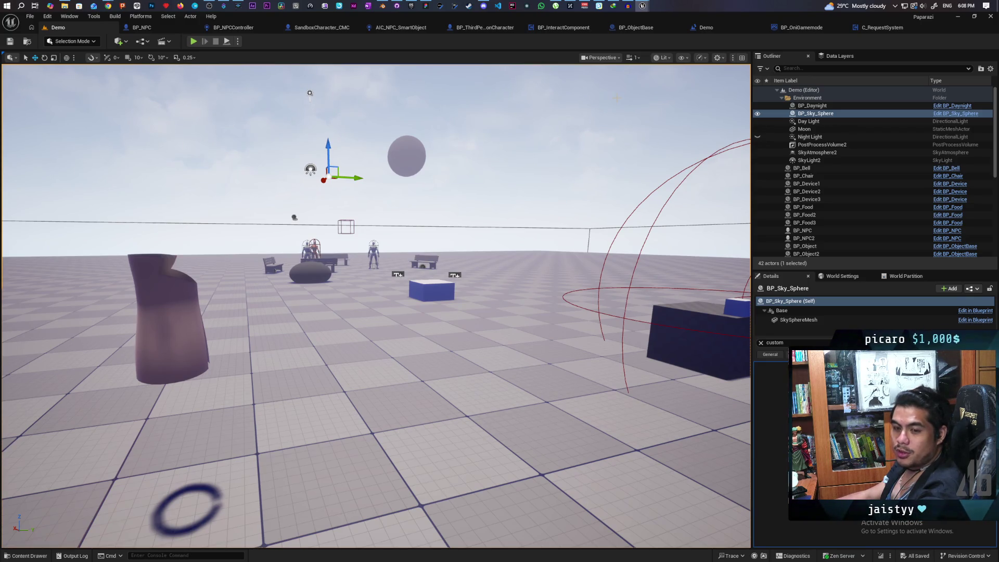
# Delete the trench coat from the Demo level, save it, and open the Content Drawer.
pyautogui.click(162, 311)
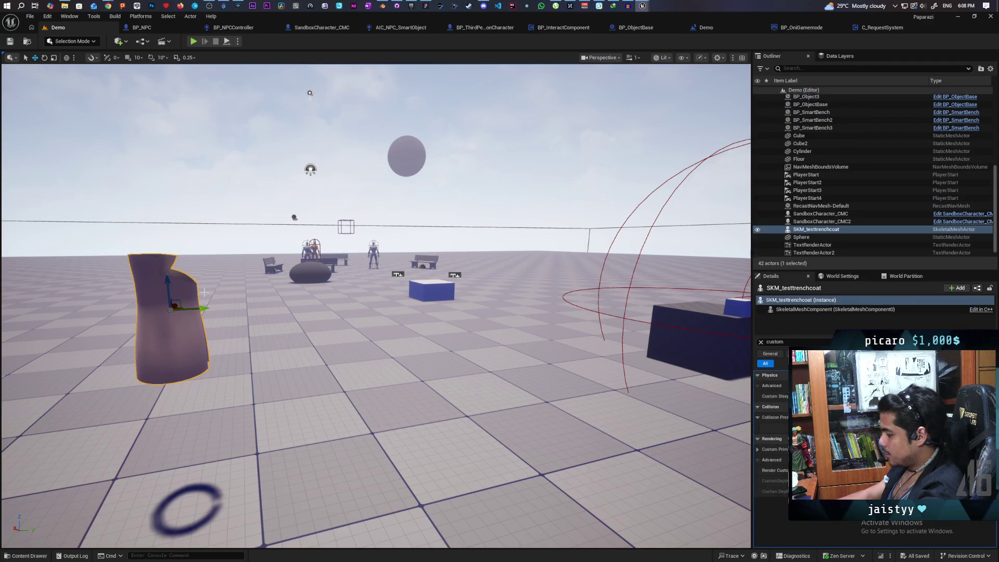
pyautogui.press('Delete')
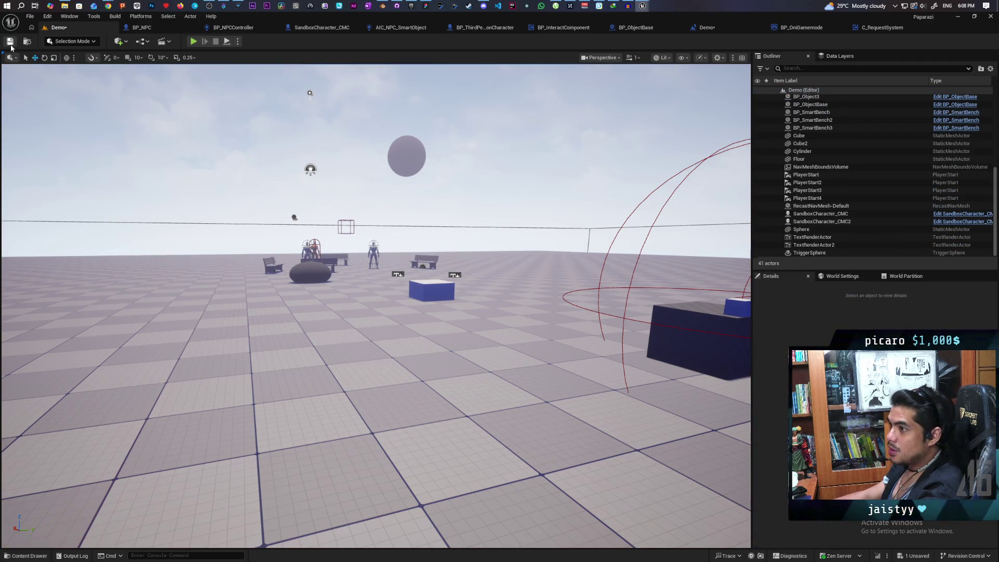
pyautogui.hotkey('ctrl', 's')
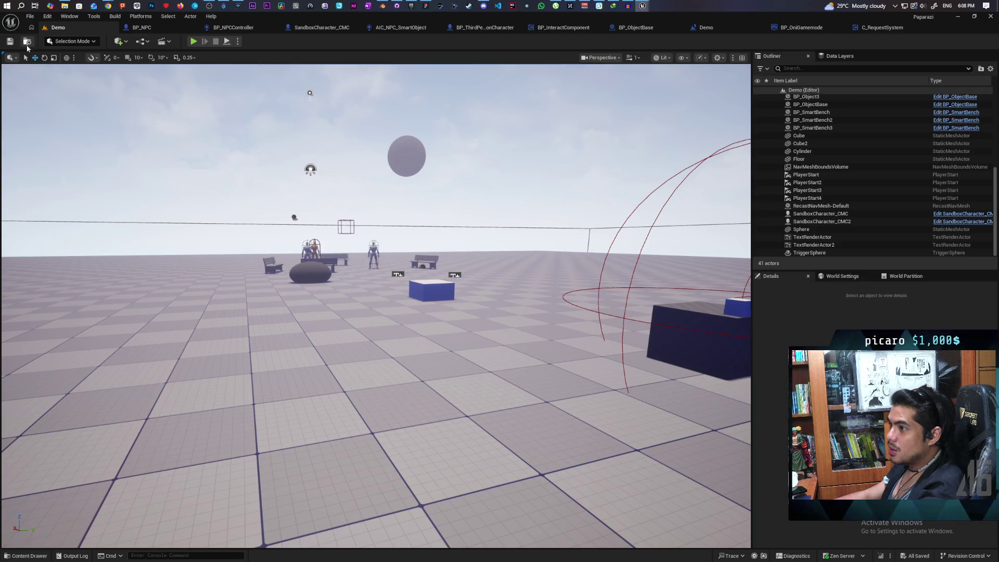
pyautogui.click(27, 45)
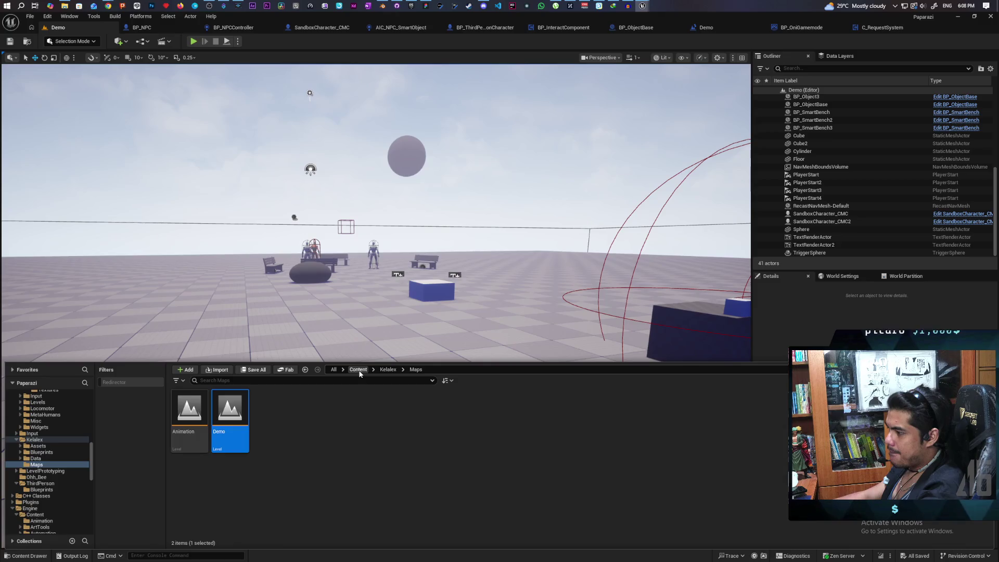
# Switch to BP_OniGamemode and open its Spawn Player function graph.
pyautogui.click(359, 370)
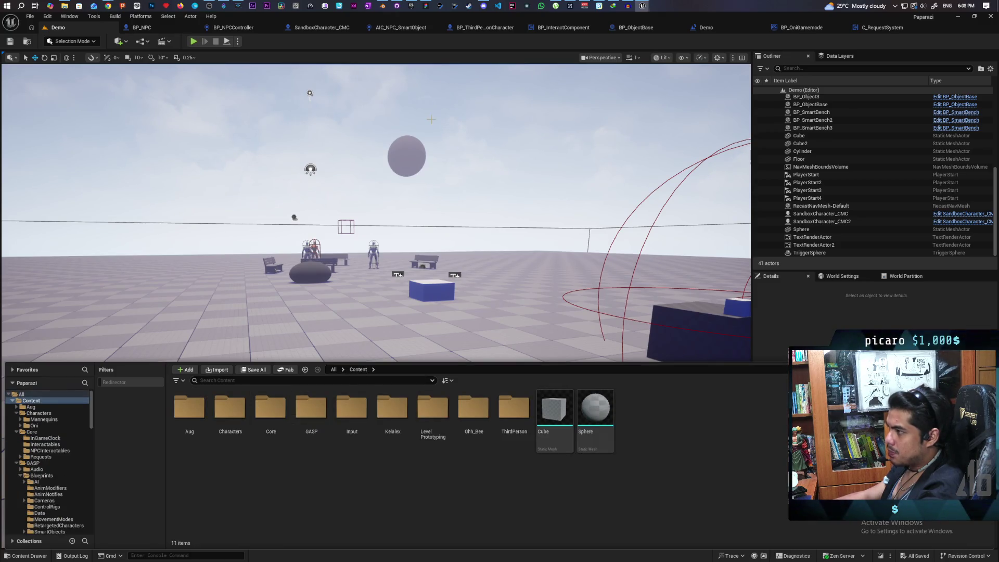
pyautogui.click(802, 27)
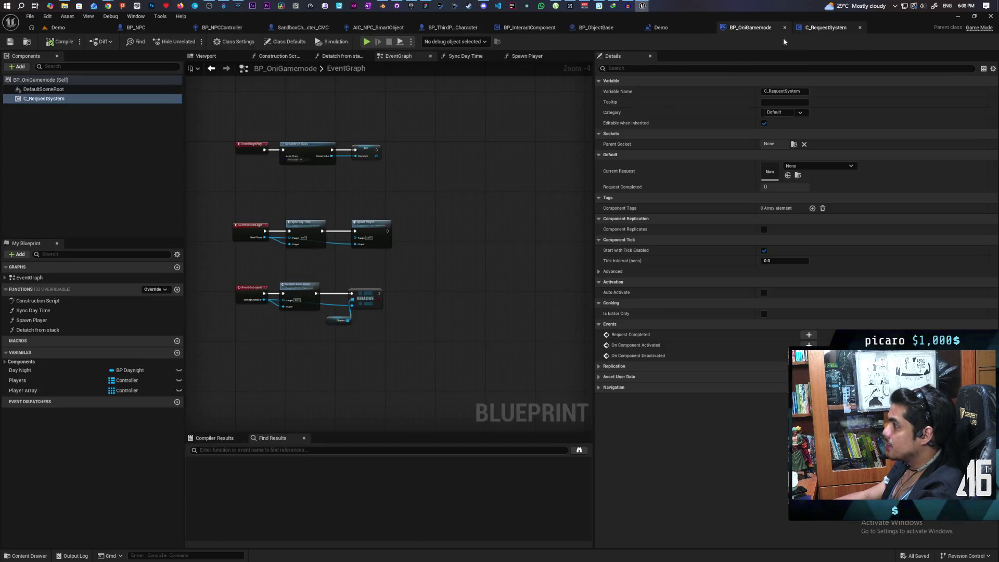
pyautogui.scroll(2, 454, 264)
pyautogui.moveTo(454, 264)
pyautogui.mouseDown()
pyautogui.moveTo(377, 248)
pyautogui.moveTo(383, 345)
pyautogui.mouseUp()
pyautogui.doubleClick(468, 266)
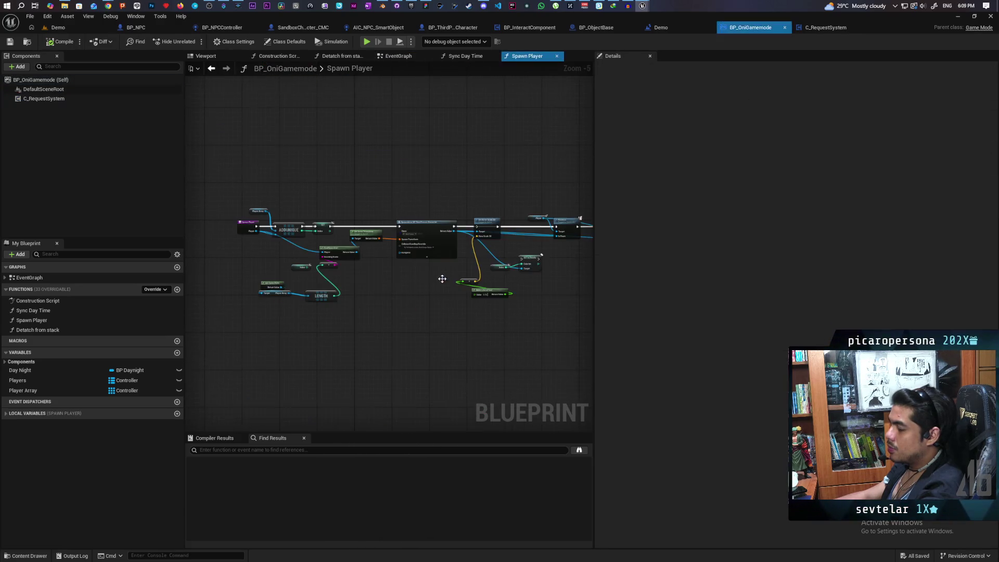
# Browse to the SpawnActor node's class asset and open BP_ThirdPersonCharacter.
pyautogui.scroll(3, 412, 315)
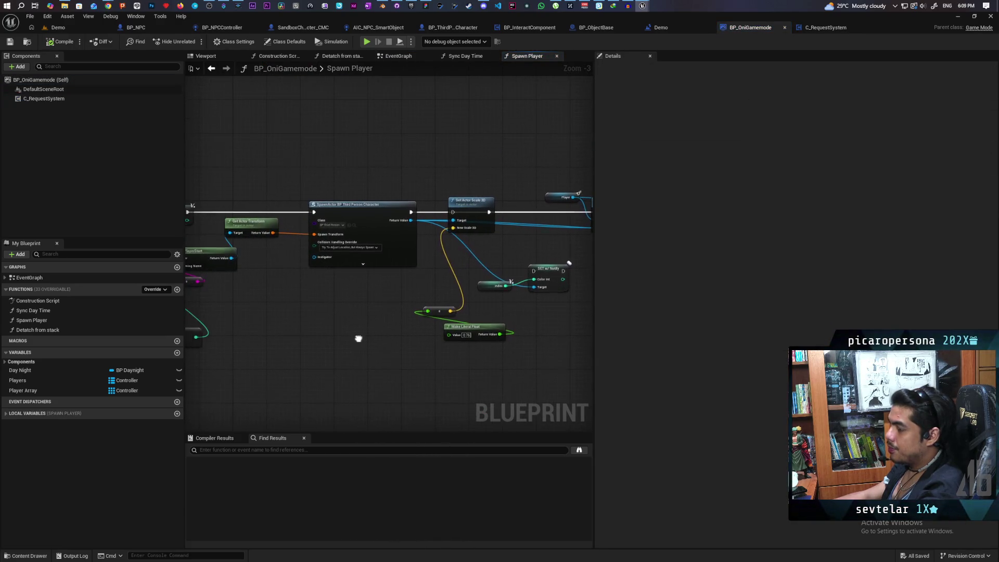
pyautogui.moveTo(330, 311)
pyautogui.mouseDown()
pyautogui.moveTo(348, 352)
pyautogui.moveTo(499, 336)
pyautogui.mouseUp()
pyautogui.scroll(-2, 500, 336)
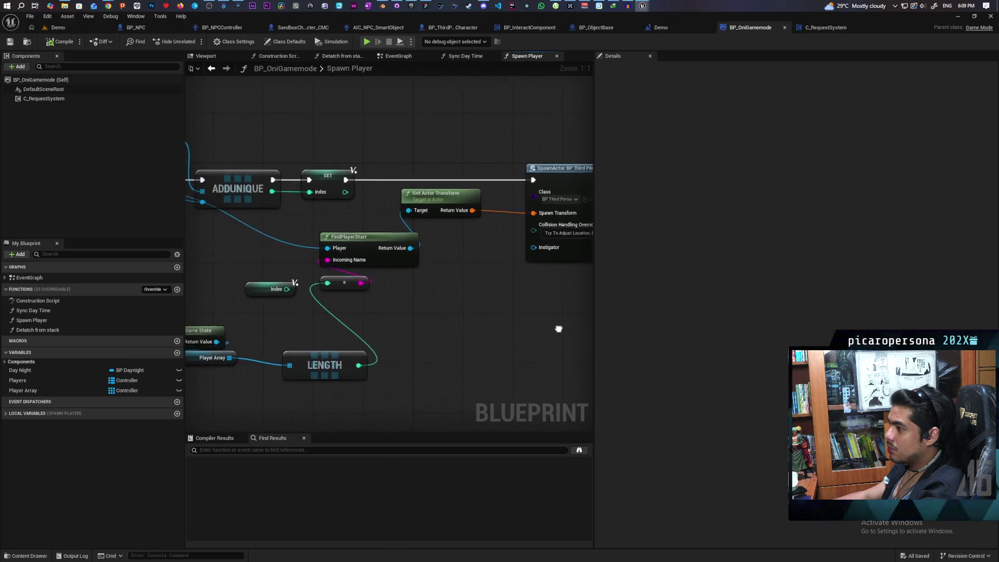
pyautogui.scroll(2, 471, 329)
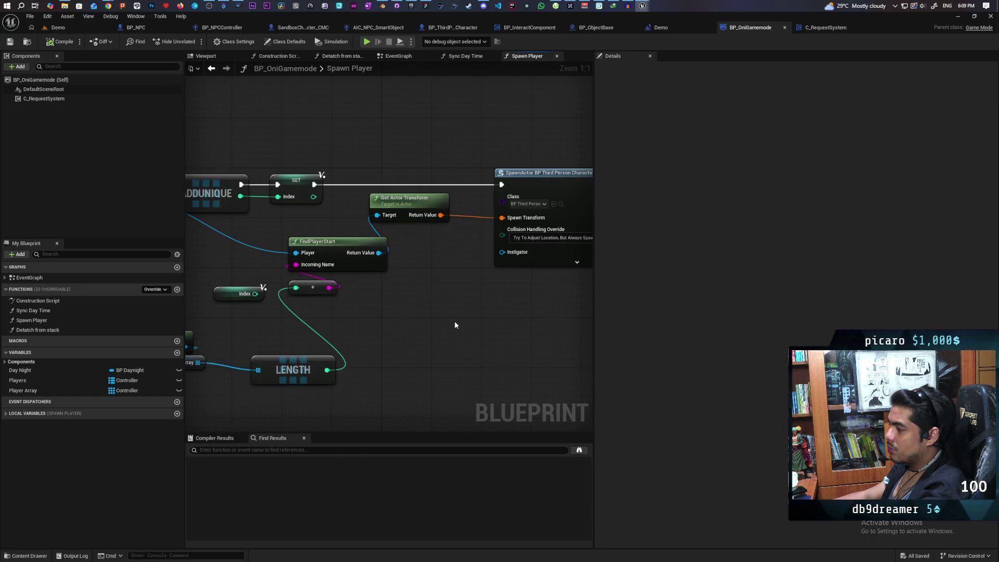
pyautogui.moveTo(479, 323)
pyautogui.mouseDown()
pyautogui.moveTo(455, 337)
pyautogui.moveTo(395, 341)
pyautogui.mouseUp()
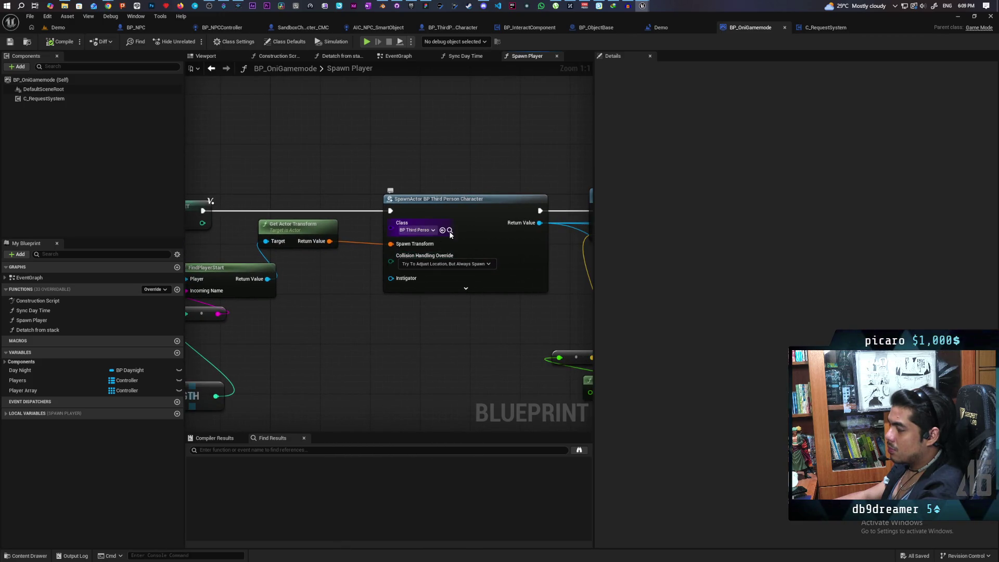
pyautogui.click(450, 230)
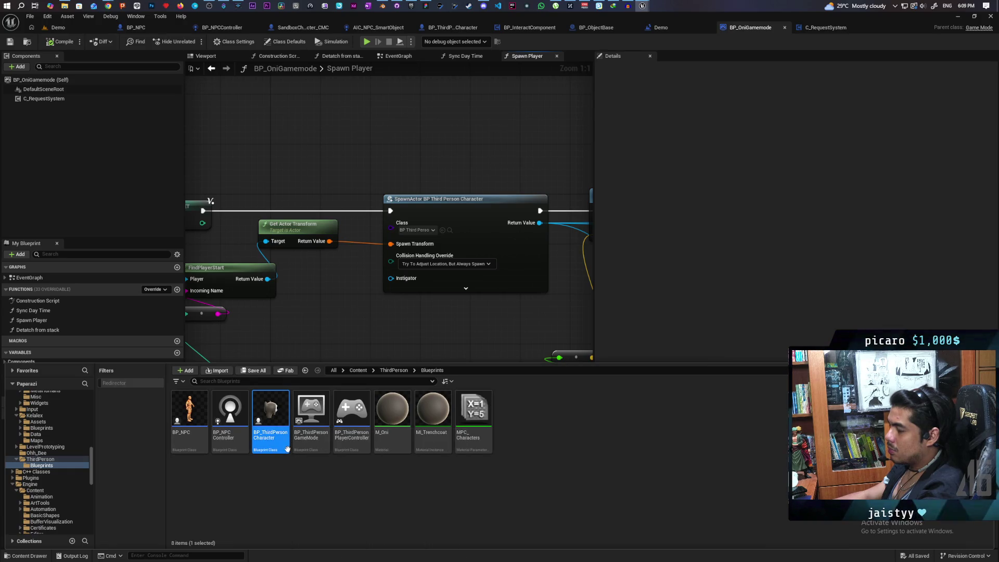
pyautogui.moveTo(281, 420)
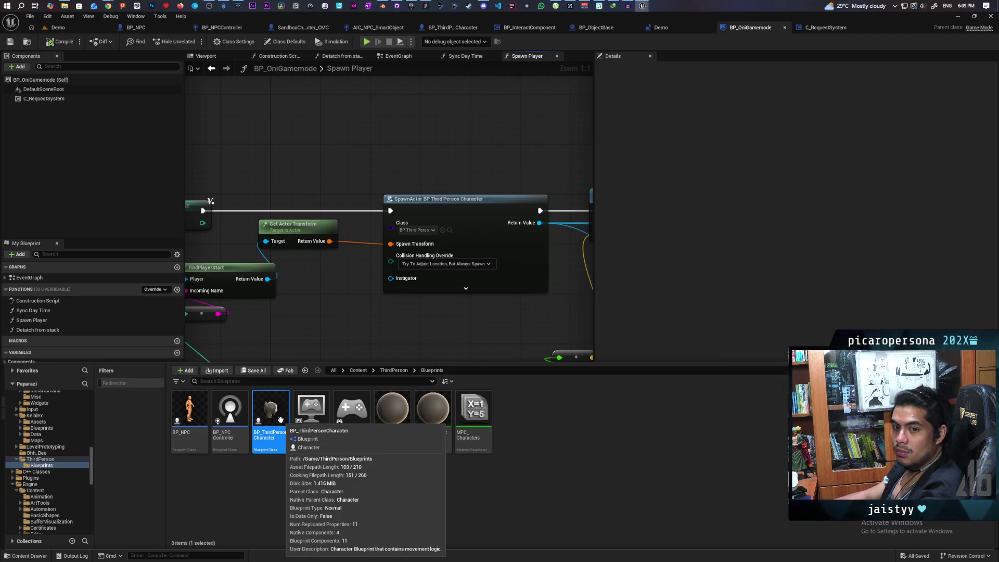
pyautogui.doubleClick(281, 420)
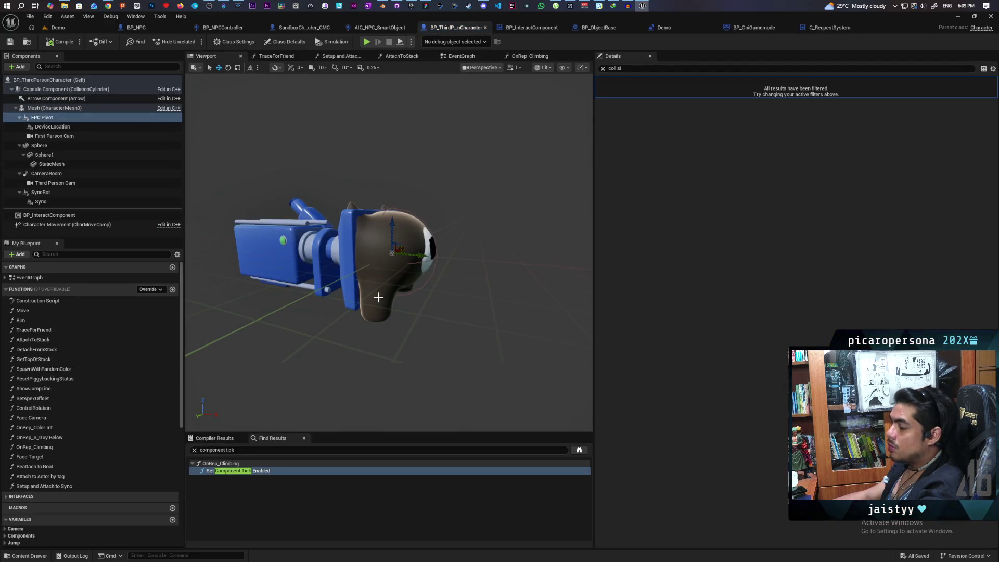
# Add a new SkeletalMesh component under the character's Mesh in BP_ThirdPersonCharacter.
pyautogui.click(53, 108)
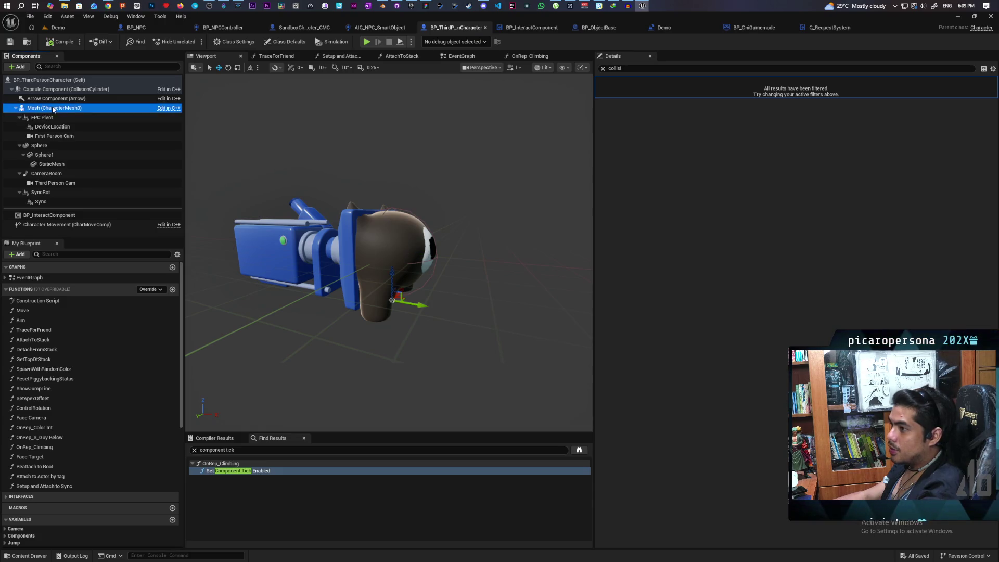
pyautogui.click(18, 66)
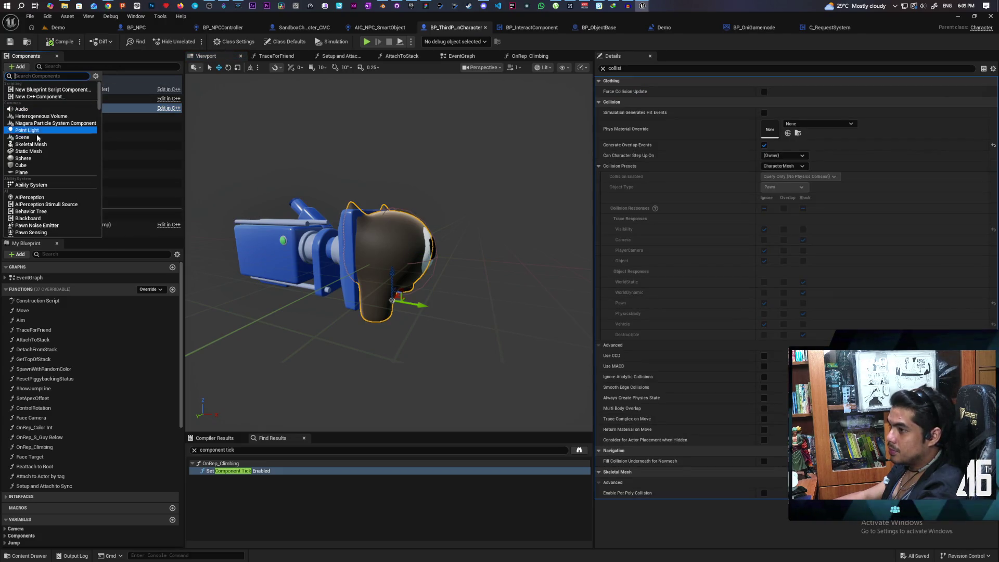
pyautogui.click(32, 144)
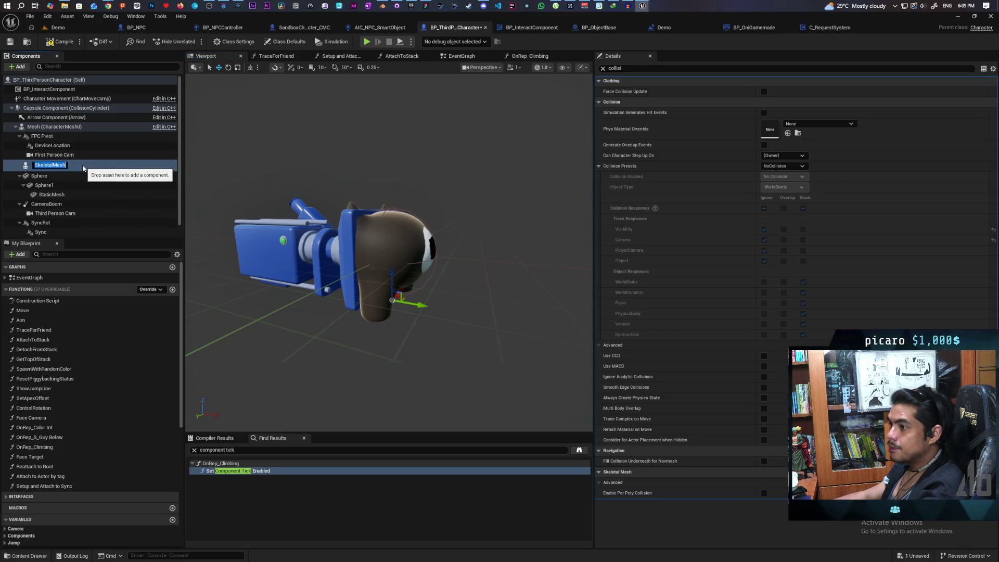
pyautogui.press('Return')
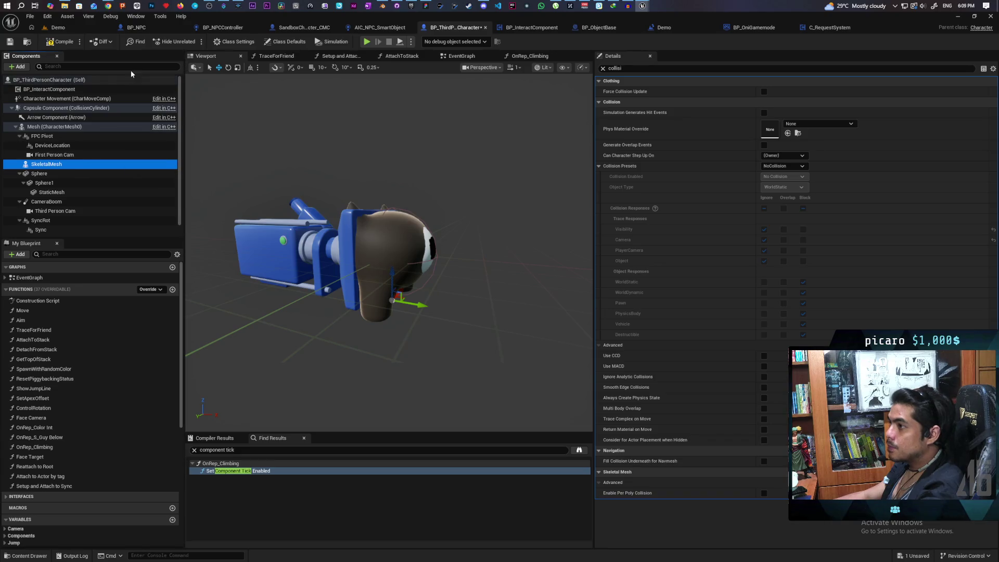
# Minimize the trenchcoat mesh editor and clear the 'collisi' Details filter.
pyautogui.moveTo(643, 5)
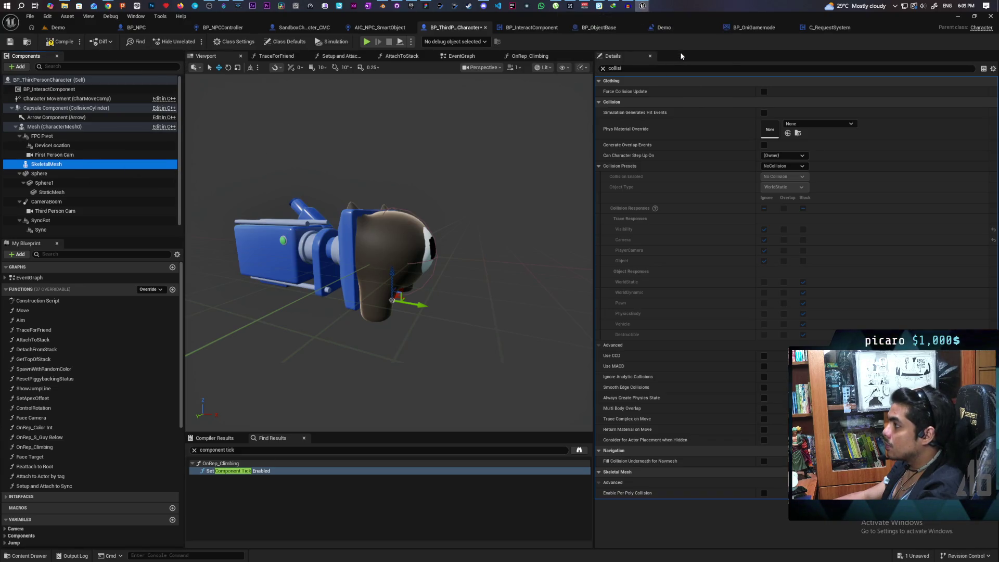
pyautogui.click(679, 52)
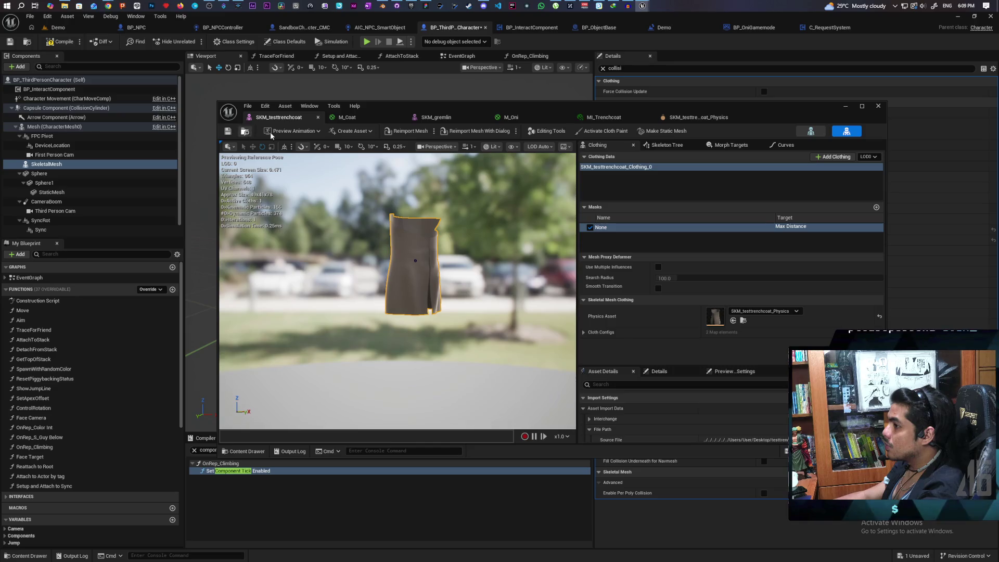
pyautogui.hotkey('ctrl', 'space')
pyautogui.click(846, 107)
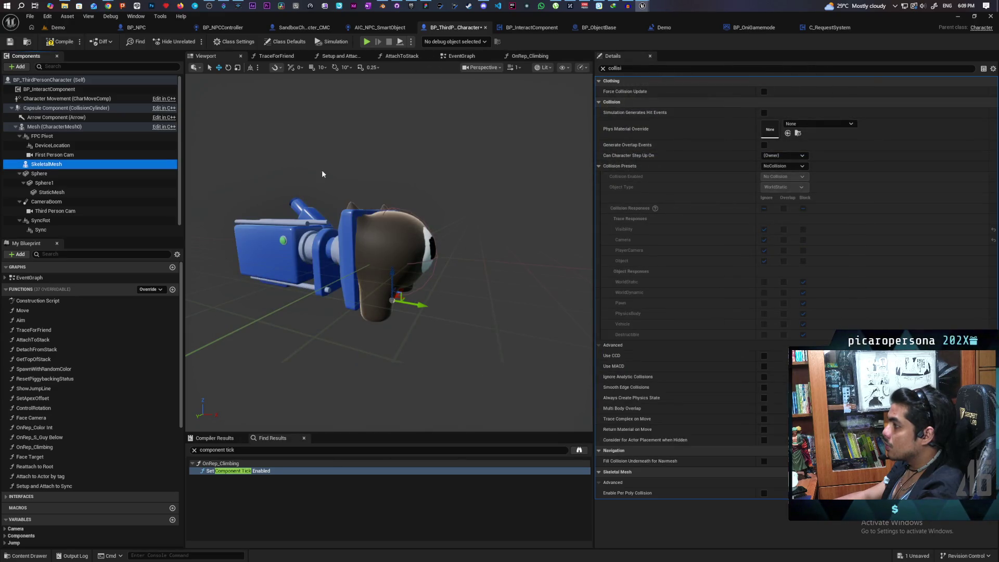
pyautogui.click(602, 68)
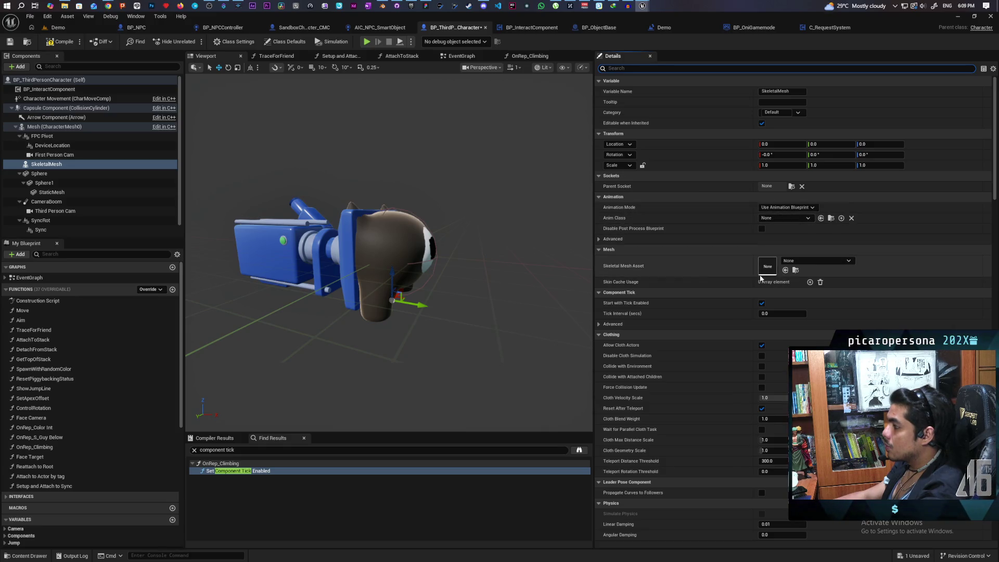
# Assign SKM_testtrenchcoat as the Skeletal Mesh Asset, compile, and set the Parent Socket to Root.
pyautogui.click(785, 271)
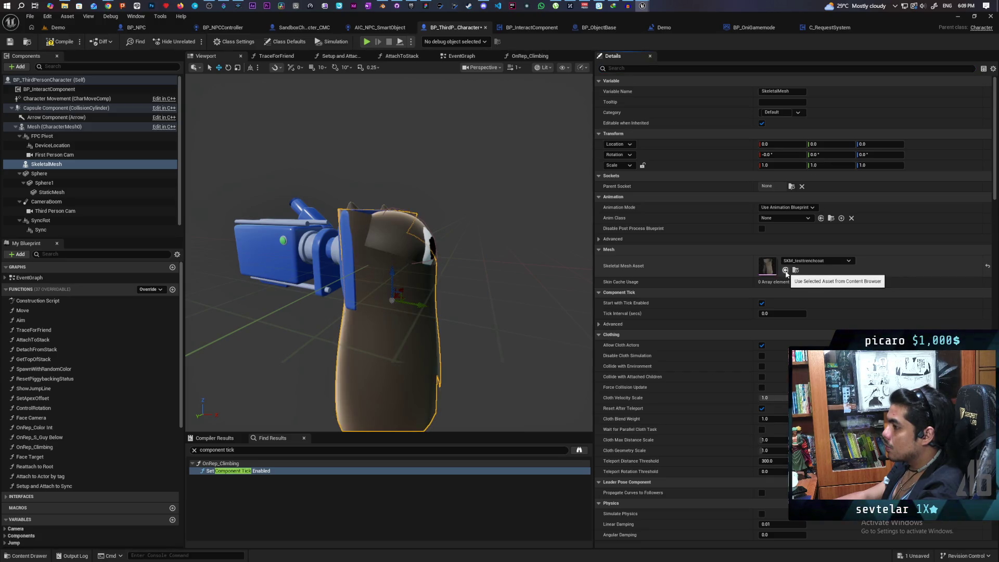
pyautogui.click(73, 46)
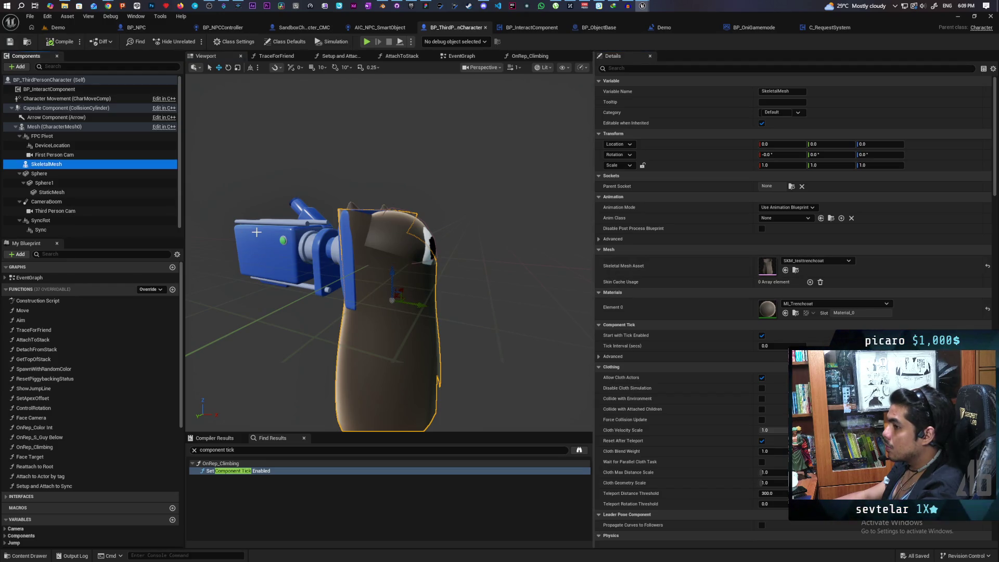
pyautogui.click(669, 70)
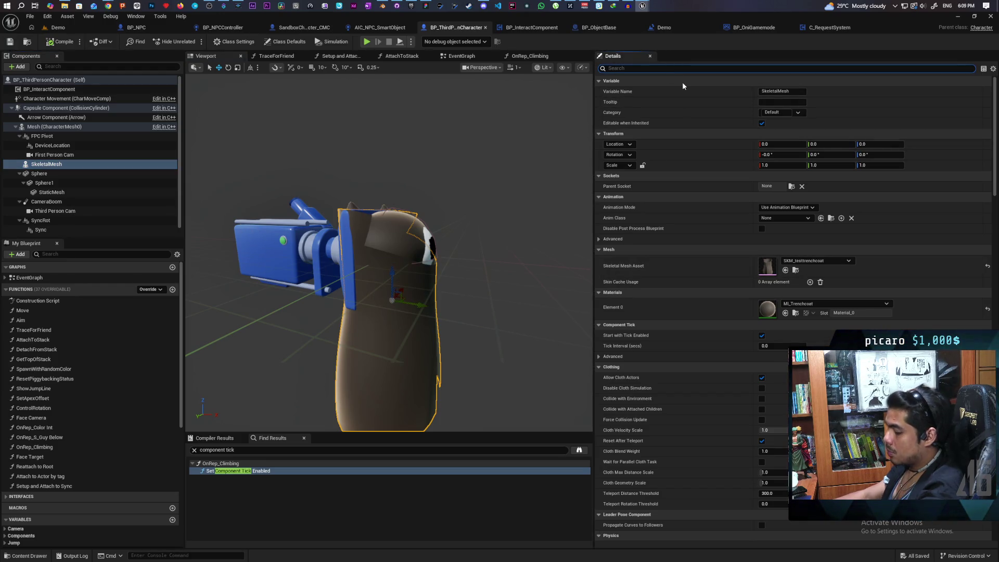
pyautogui.write('collisi')
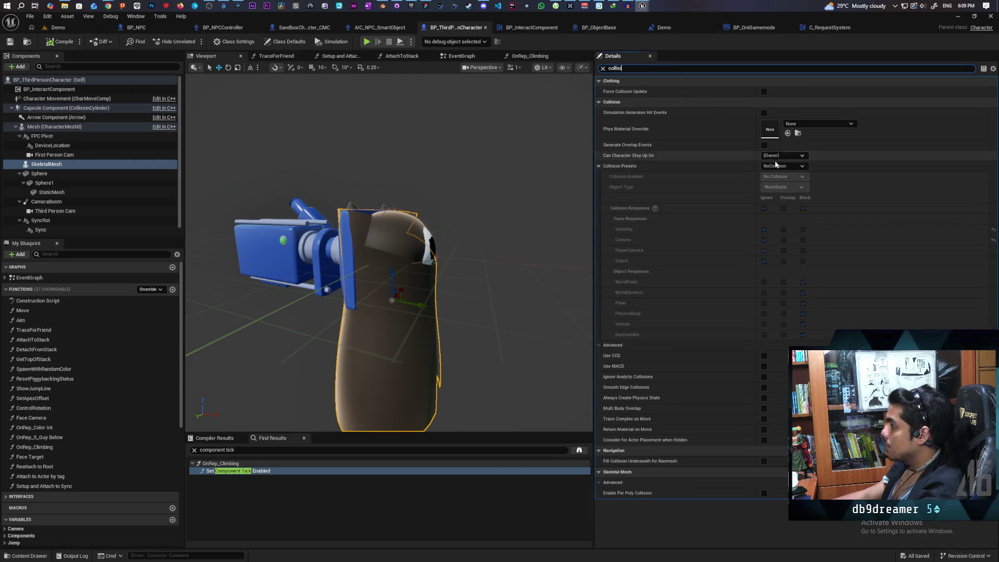
pyautogui.click(15, 45)
pyautogui.click(60, 164)
pyautogui.click(603, 68)
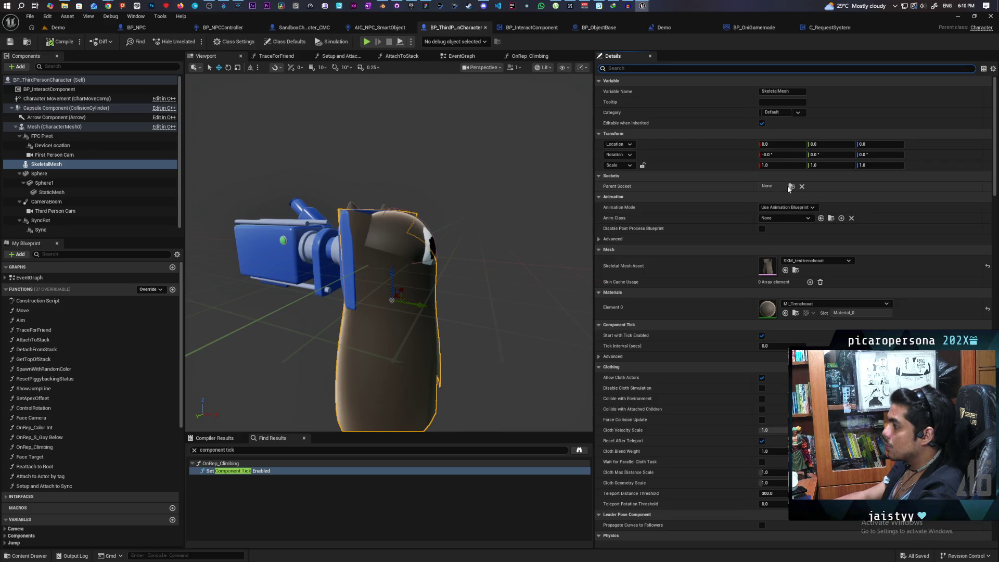
pyautogui.click(792, 186)
pyautogui.click(810, 237)
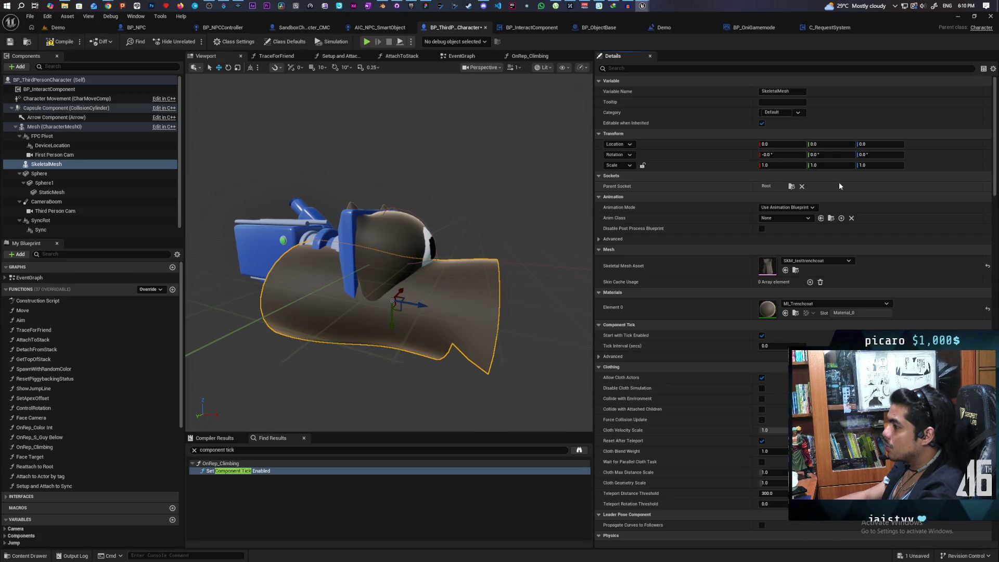
# Set the coat's X rotation to -90, compile, and open SpawnWithRandomColor via OnRep_Color Int.
pyautogui.moveTo(789, 155); pyautogui.dragTo(776, 239)
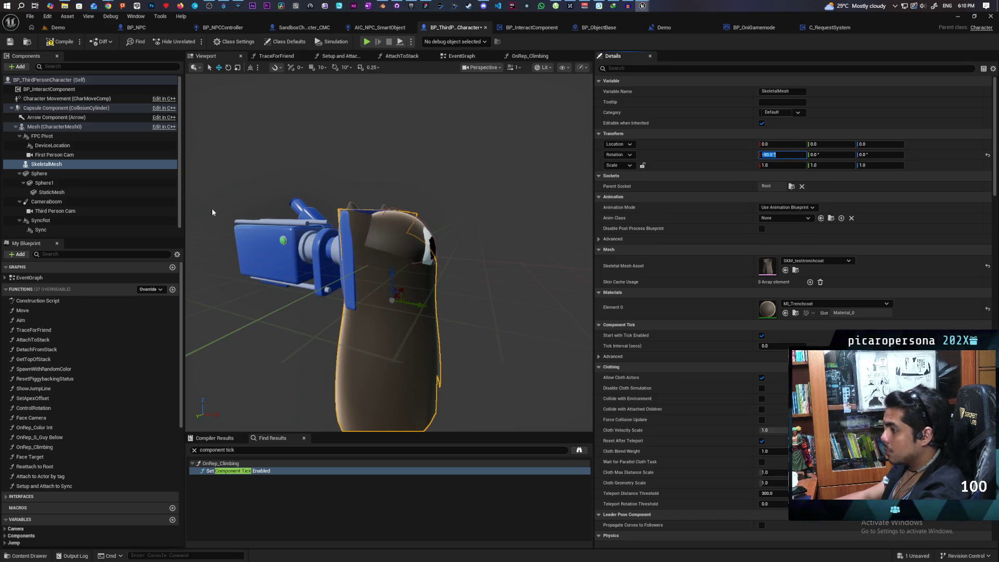
pyautogui.click(52, 42)
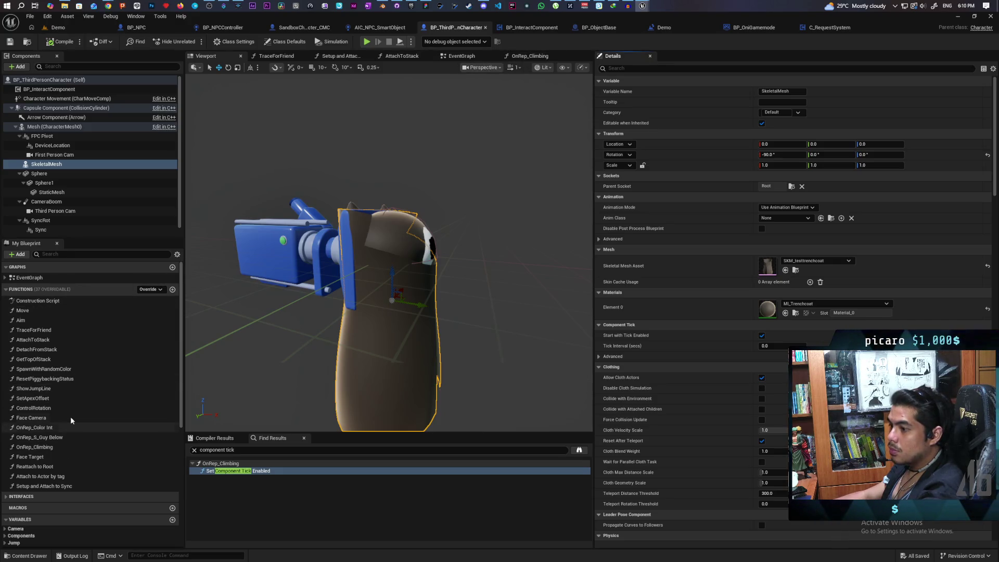
pyautogui.doubleClick(50, 428)
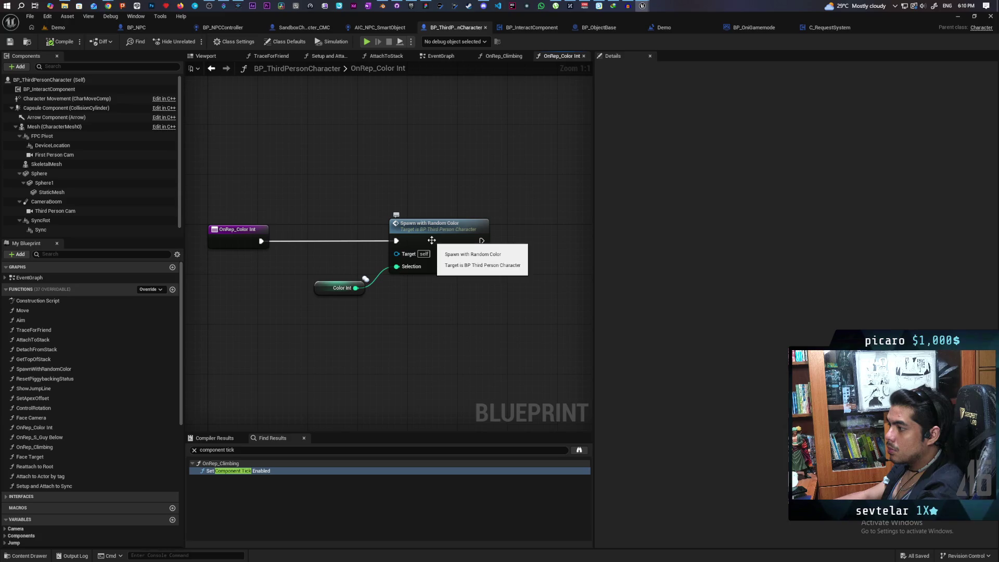
pyautogui.click(432, 240)
pyautogui.doubleClick(432, 240)
pyautogui.scroll(4, 400, 220)
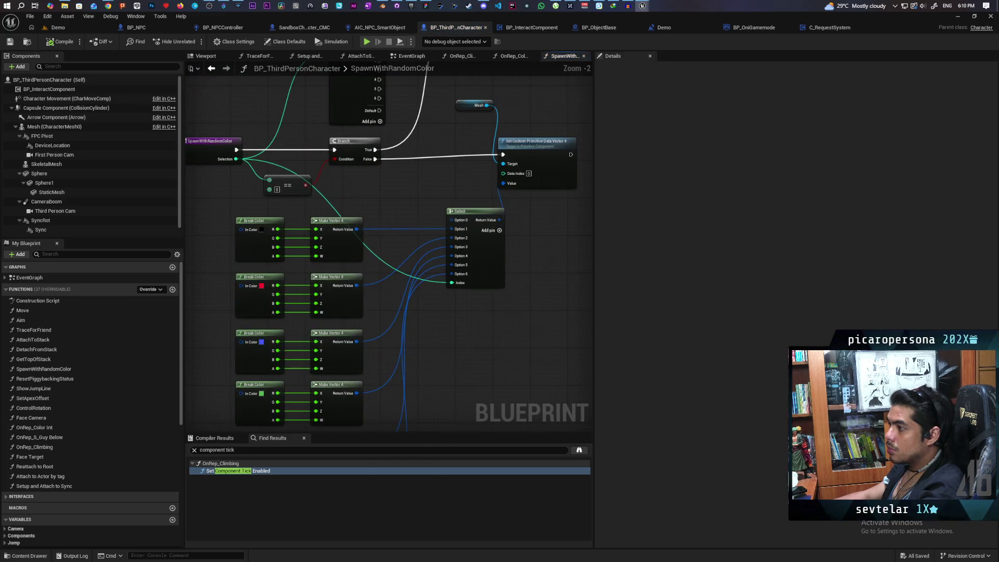
# Make room by the function entry and add an == node comparing Selection to 1.
pyautogui.moveTo(381, 279)
pyautogui.mouseDown()
pyautogui.moveTo(438, 260)
pyautogui.moveTo(438, 241)
pyautogui.mouseUp()
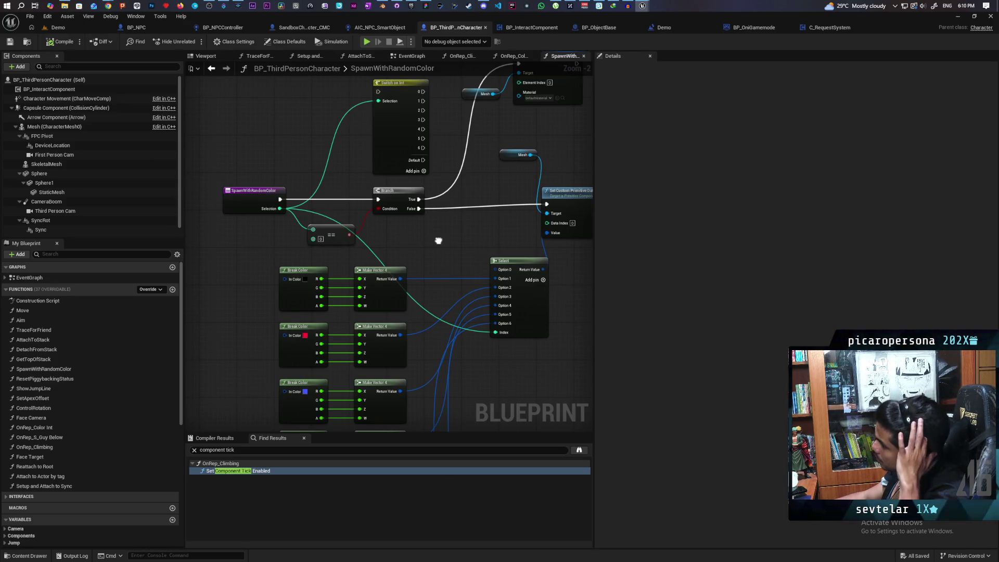
pyautogui.moveTo(439, 241)
pyautogui.mouseDown()
pyautogui.moveTo(434, 268)
pyautogui.moveTo(469, 306)
pyautogui.moveTo(526, 313)
pyautogui.moveTo(510, 289)
pyautogui.moveTo(473, 306)
pyautogui.moveTo(575, 302)
pyautogui.mouseUp()
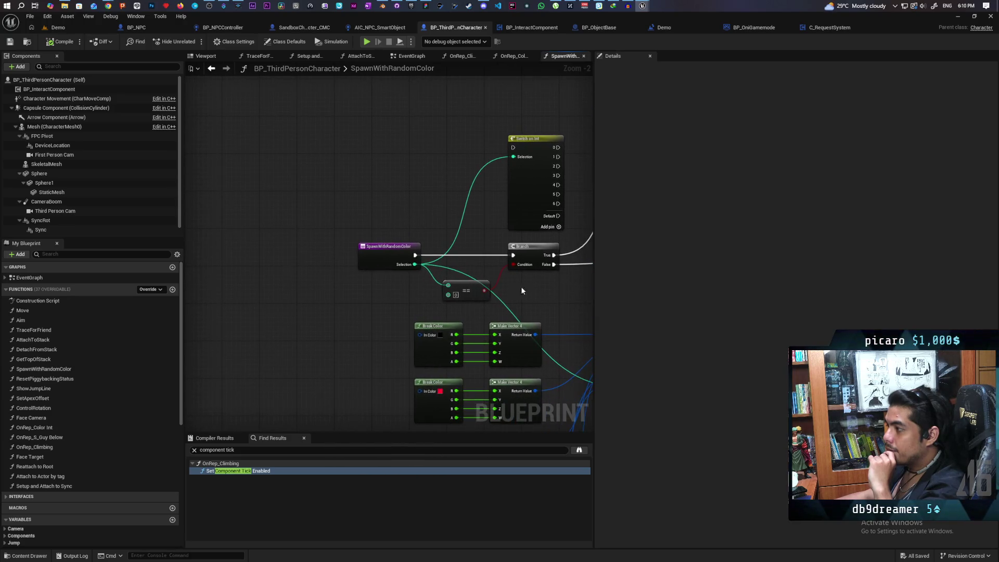
pyautogui.moveTo(390, 260); pyautogui.dragTo(302, 256)
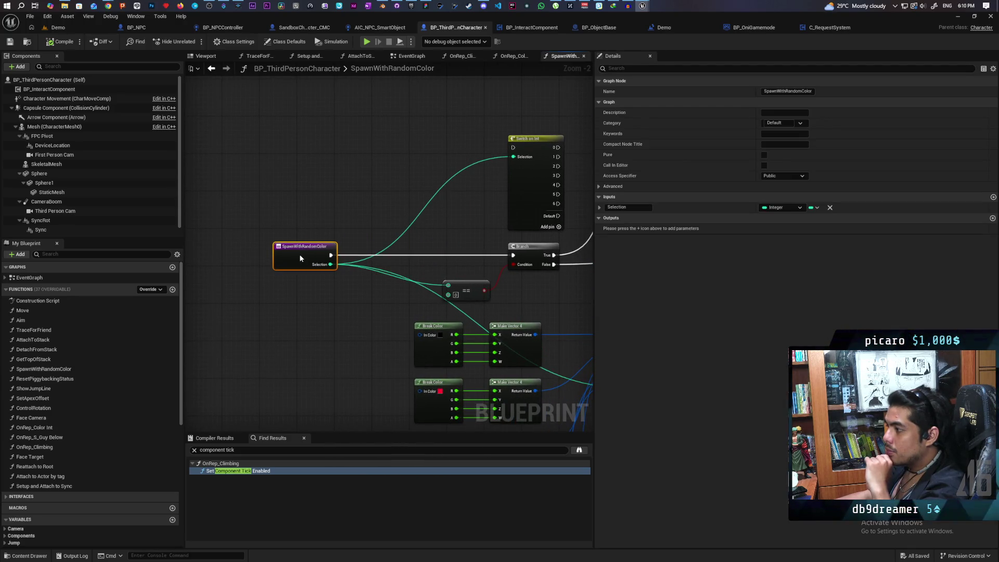
pyautogui.scroll(2, 360, 243)
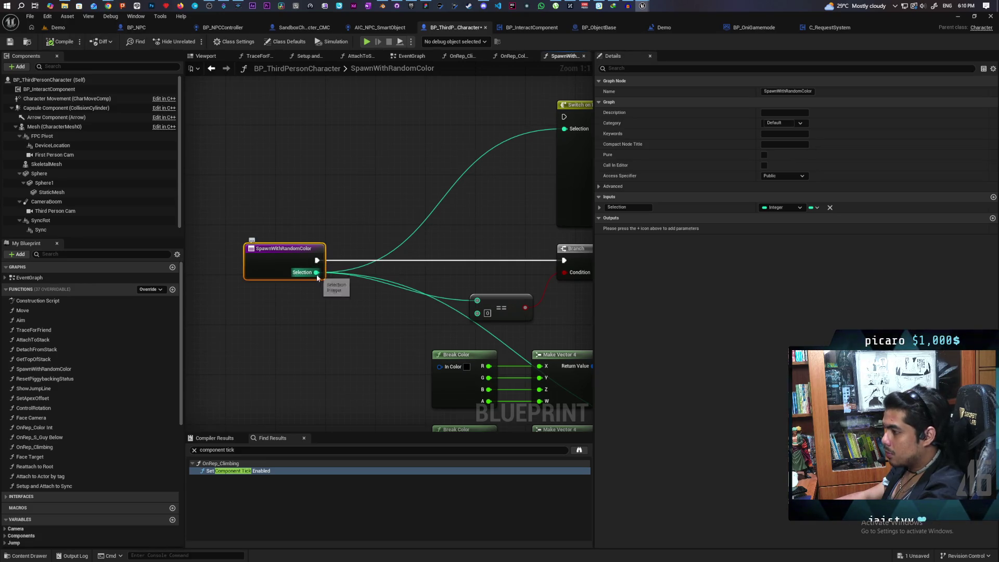
pyautogui.moveTo(317, 274); pyautogui.dragTo(333, 322)
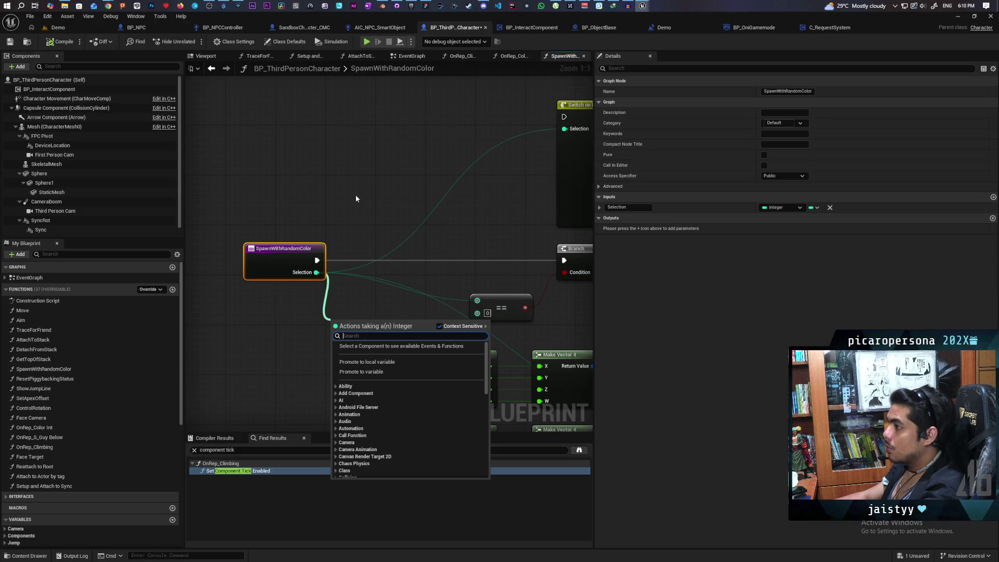
pyautogui.write('==')
pyautogui.press('Return')
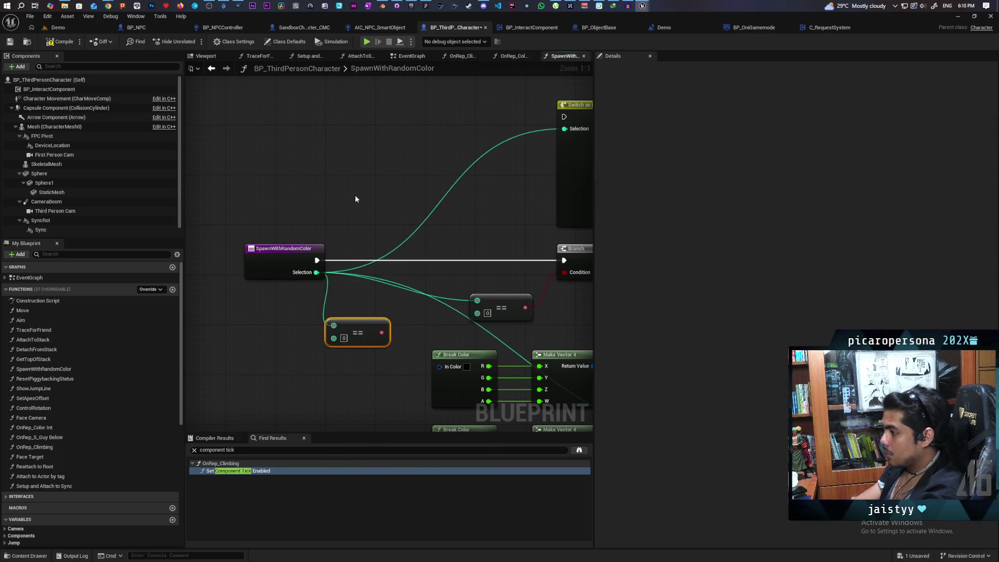
pyautogui.moveTo(351, 337); pyautogui.dragTo(339, 324)
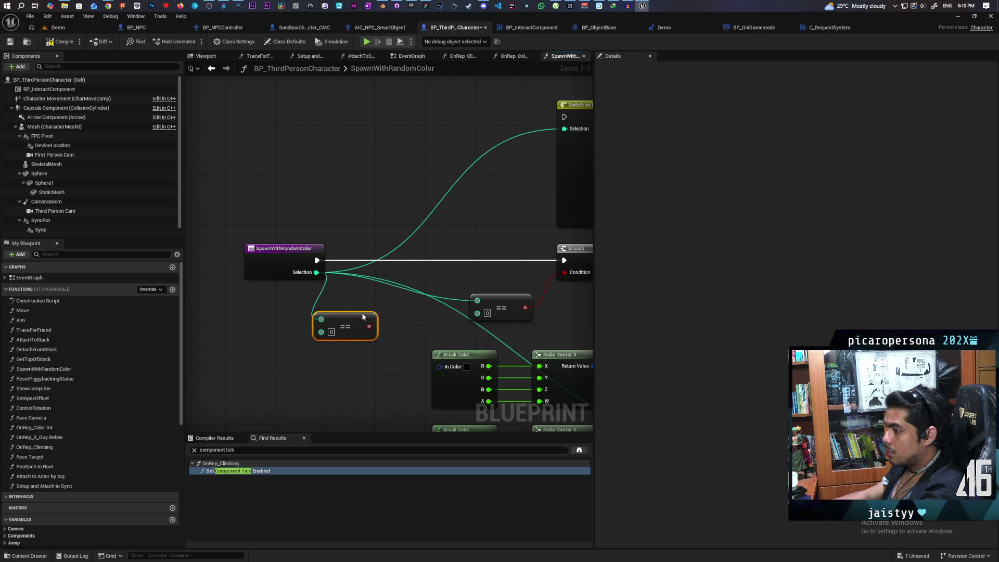
pyautogui.click(332, 326)
pyautogui.write('1')
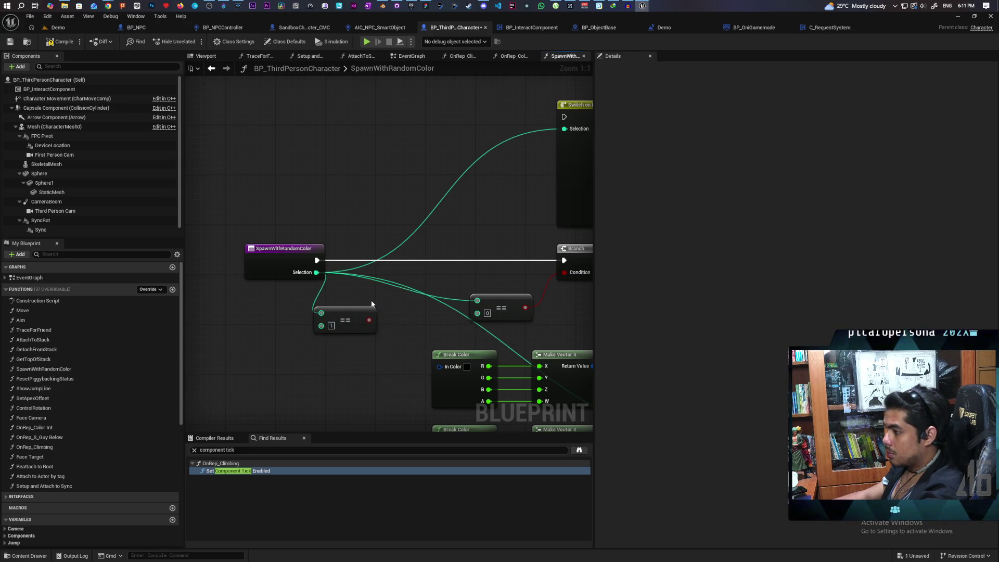
# Insert a Sequence after the entry, add a Branch on Then 0, and wire == into its Condition.
pyautogui.click(354, 239)
pyautogui.moveTo(317, 260); pyautogui.dragTo(560, 264)
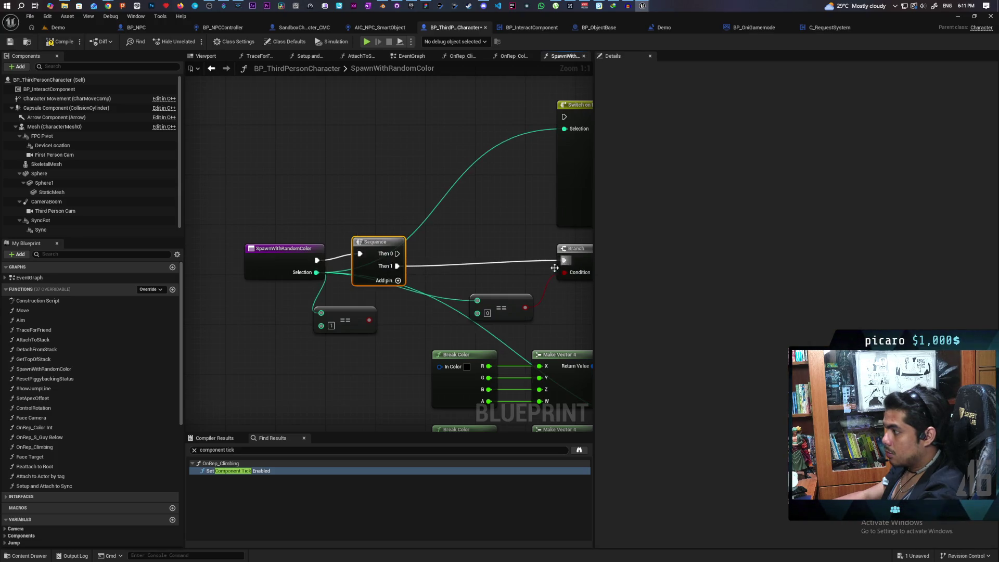
pyautogui.click(437, 221)
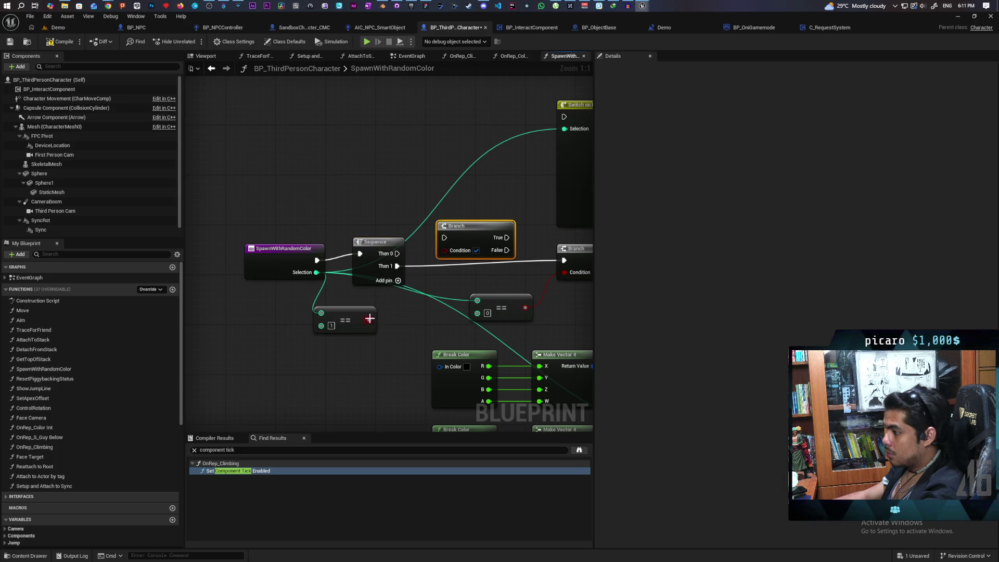
pyautogui.moveTo(447, 254); pyautogui.dragTo(433, 201)
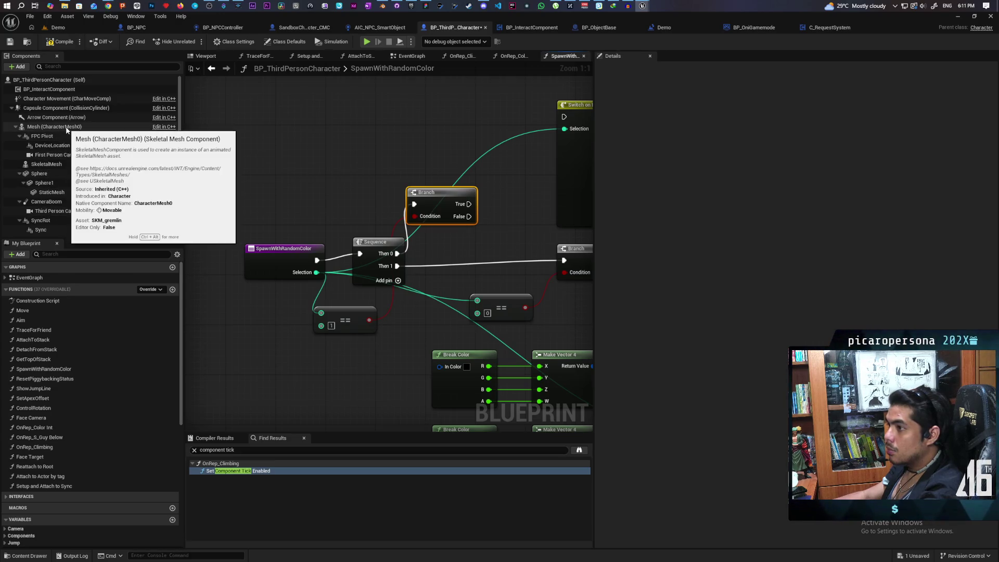
# Rename the SkeletalMesh component variable to Coat.
pyautogui.click(58, 165)
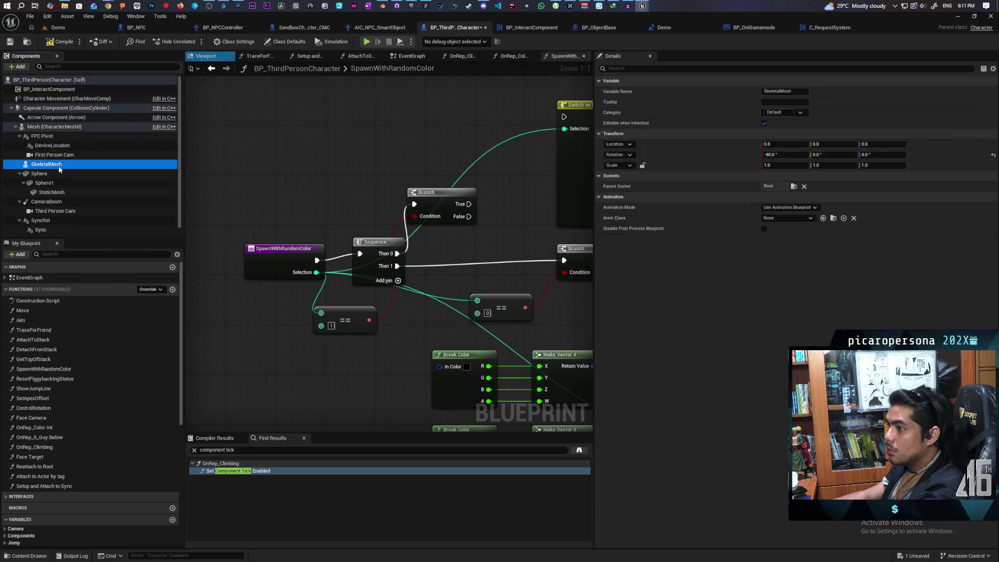
pyautogui.click(795, 92)
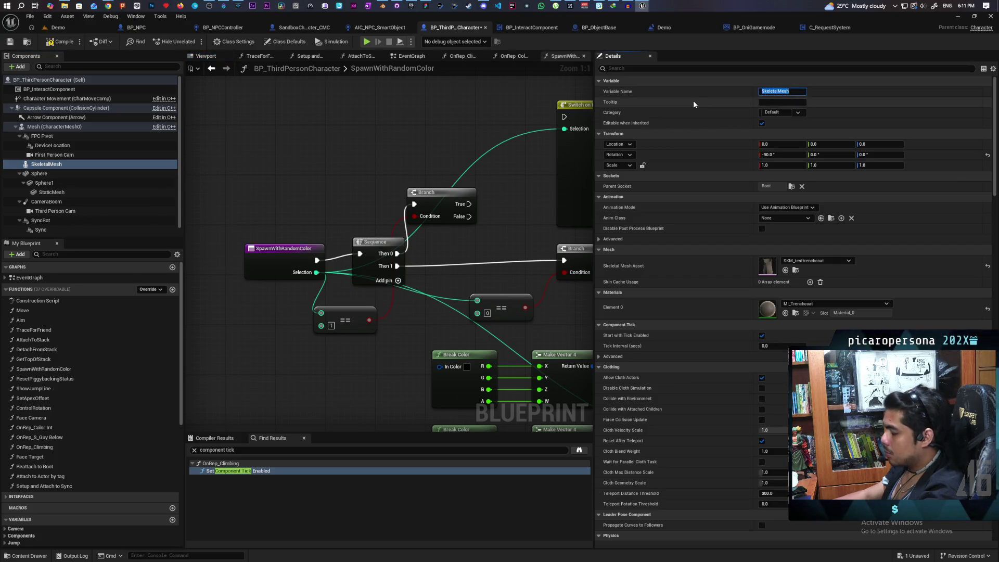
pyautogui.write('Coat')
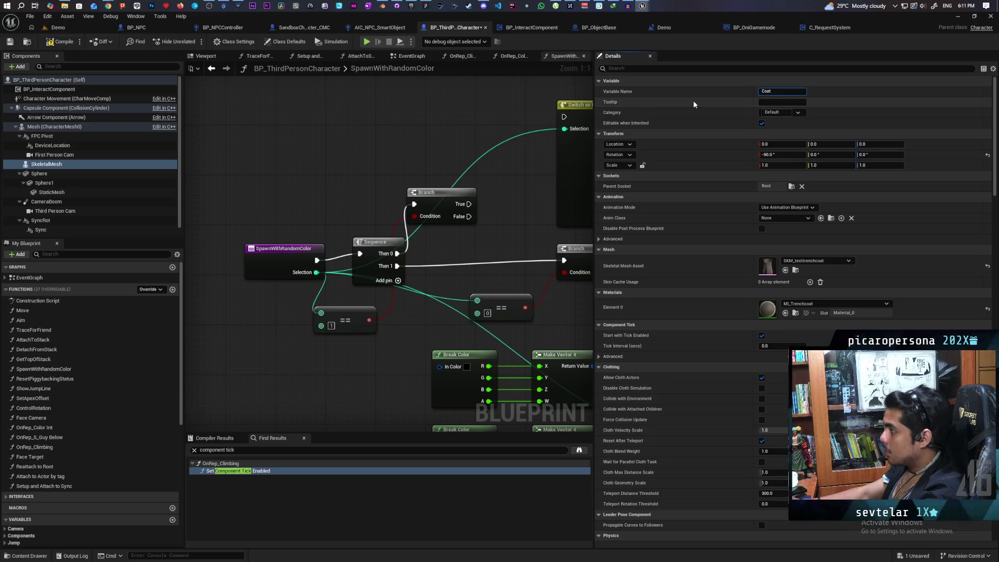
pyautogui.press('Return')
# Add a Destroy Component node on Coat, triggered by the Branch's False output.
pyautogui.click(52, 135)
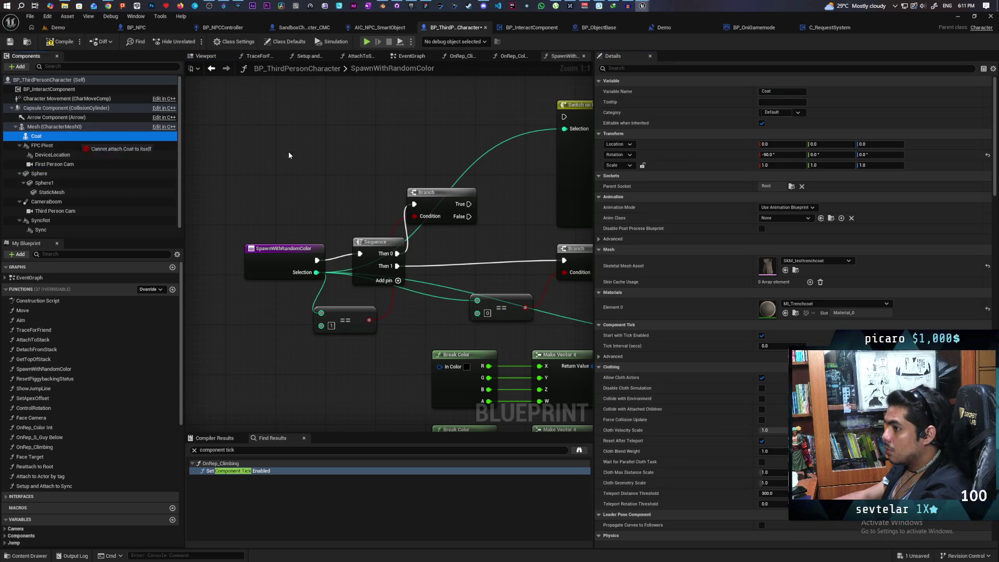
pyautogui.moveTo(394, 147); pyautogui.dragTo(395, 149)
pyautogui.moveTo(485, 170); pyautogui.dragTo(484, 171)
pyautogui.write('destroy')
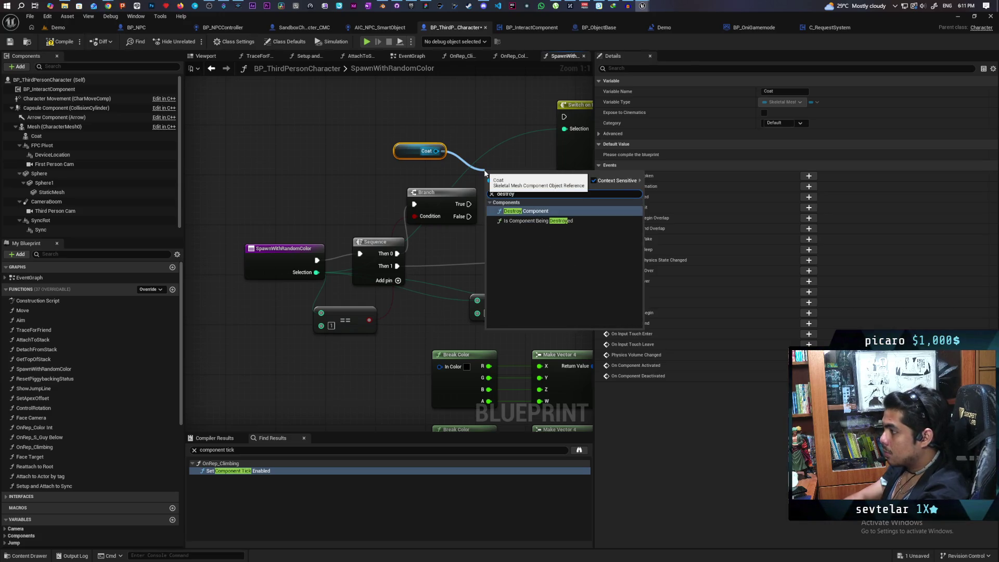
pyautogui.press('Return')
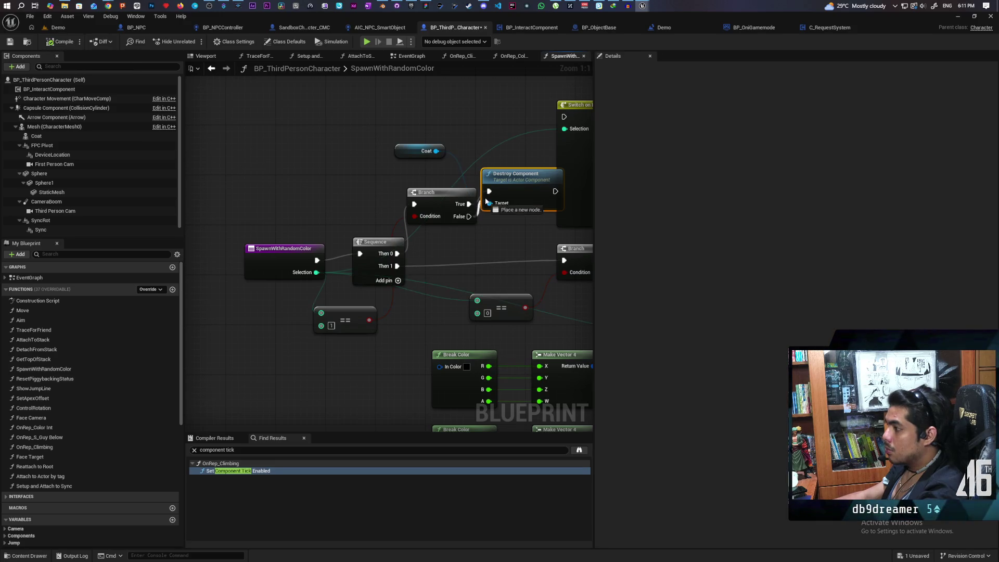
pyautogui.moveTo(490, 203); pyautogui.dragTo(509, 192)
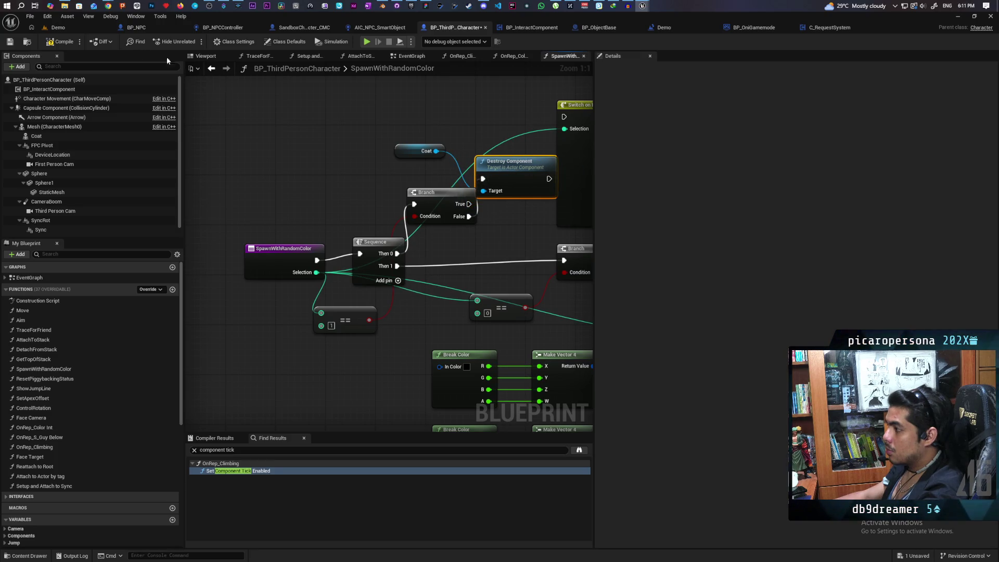
pyautogui.click(59, 27)
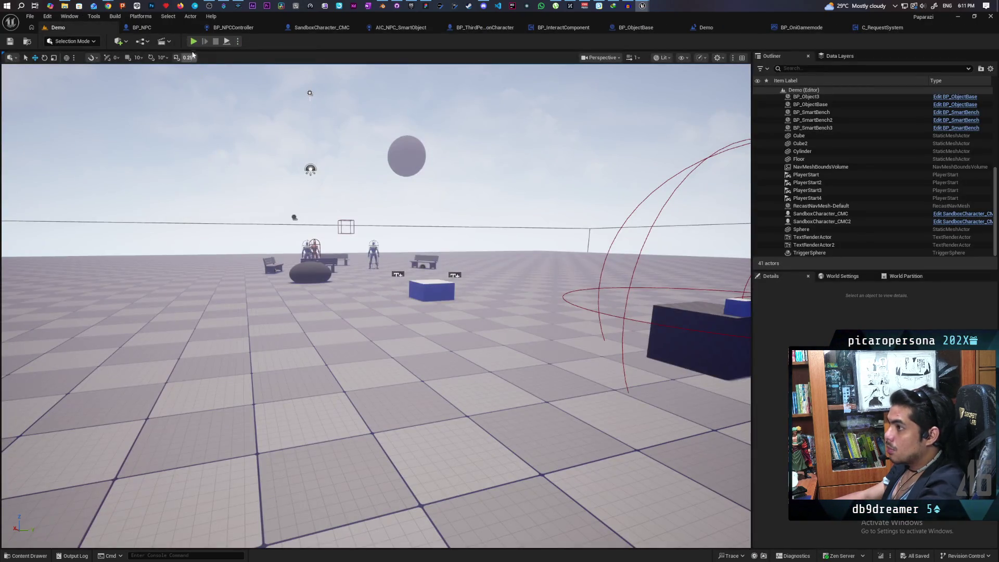
# Launch a multiplayer Play-in-Editor session and walk the character forward with W.
pyautogui.hotkey('alt', 'p')
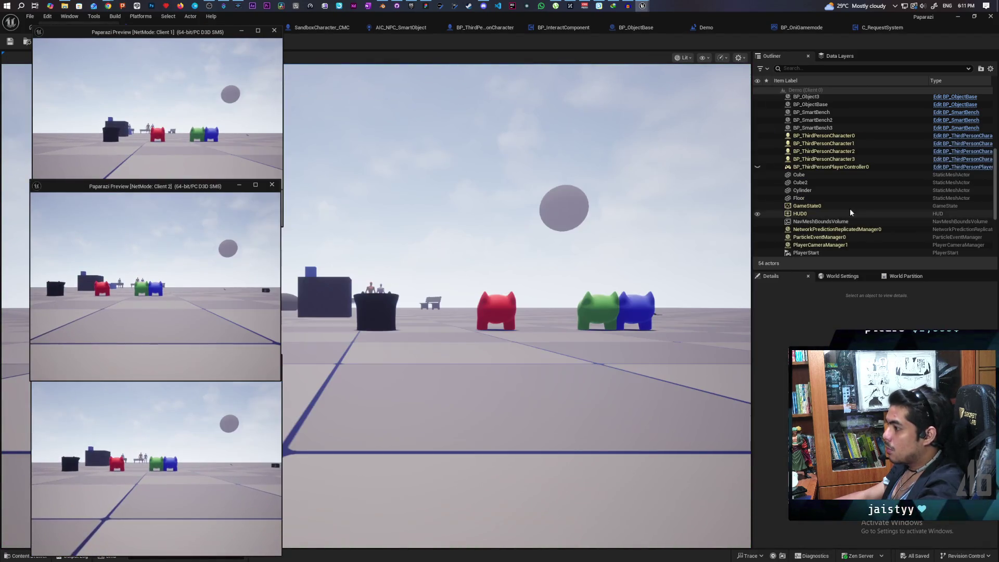
pyautogui.doubleClick(782, 20)
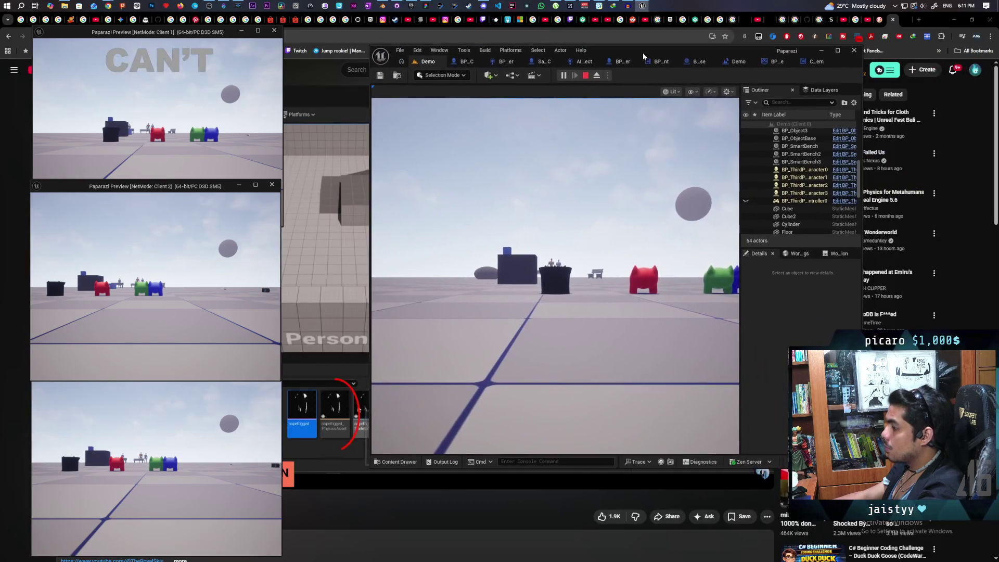
pyautogui.click(224, 152)
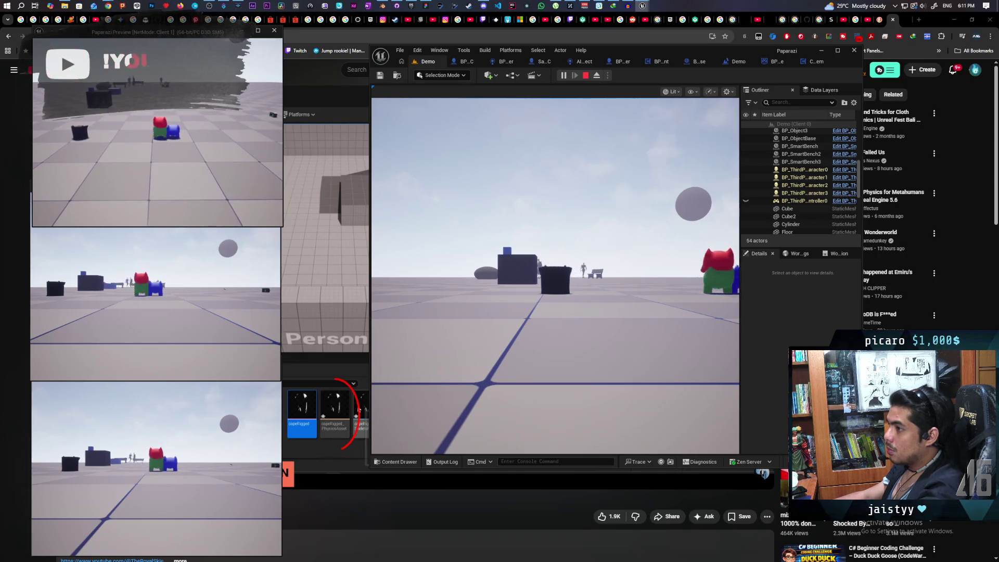
pyautogui.hotkey('alt', 'Tab')
pyautogui.press('w')
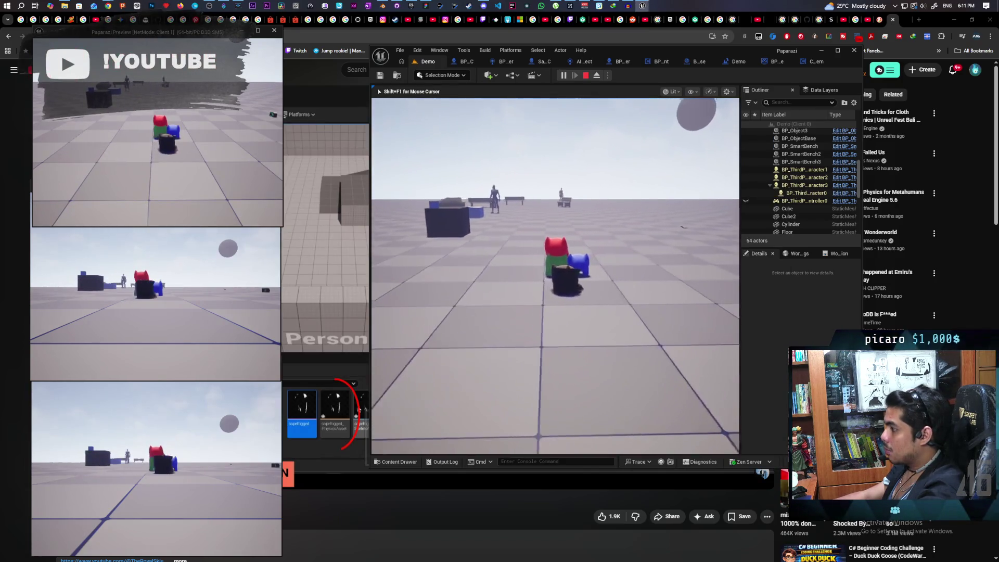
pyautogui.press('w')
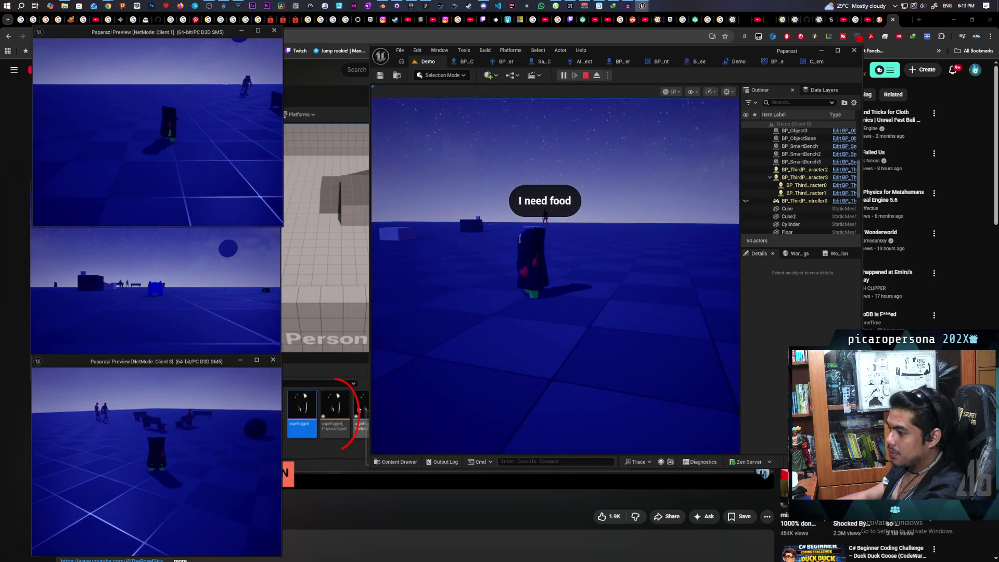
pyautogui.hotkey('alt', 'Tab')
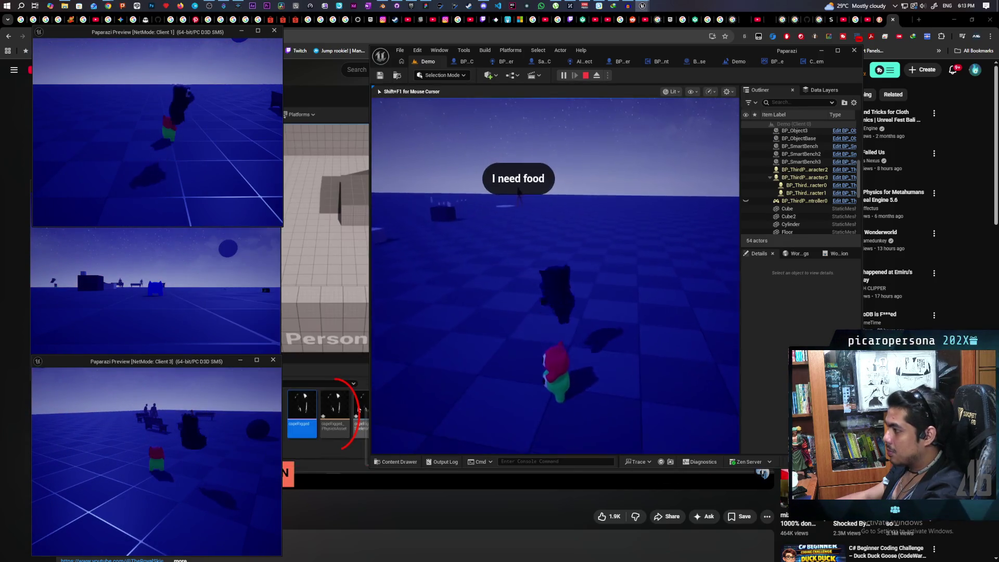
# Walk toward and away from the bench, then stop the play test with Esc.
pyautogui.press('w')
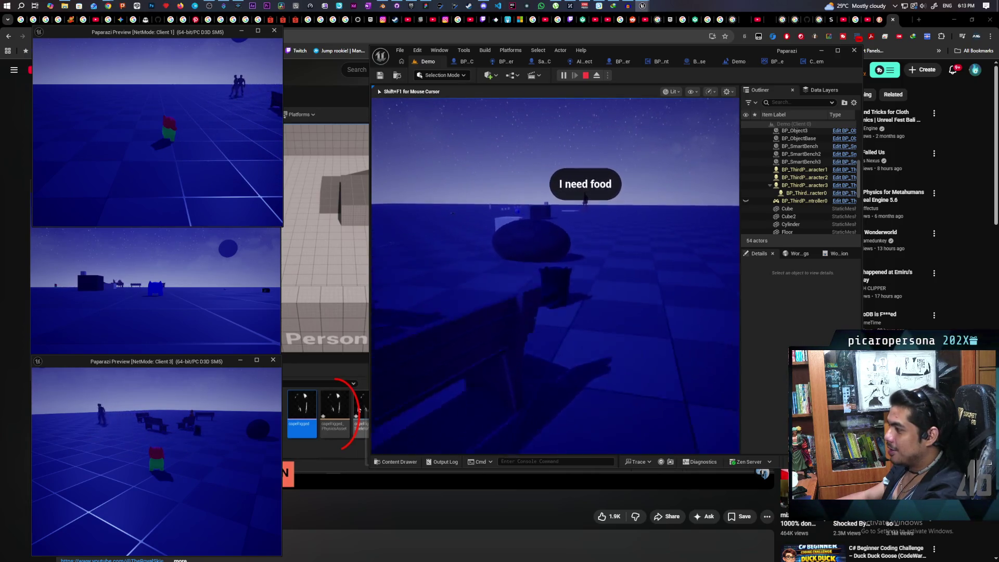
pyautogui.press('s')
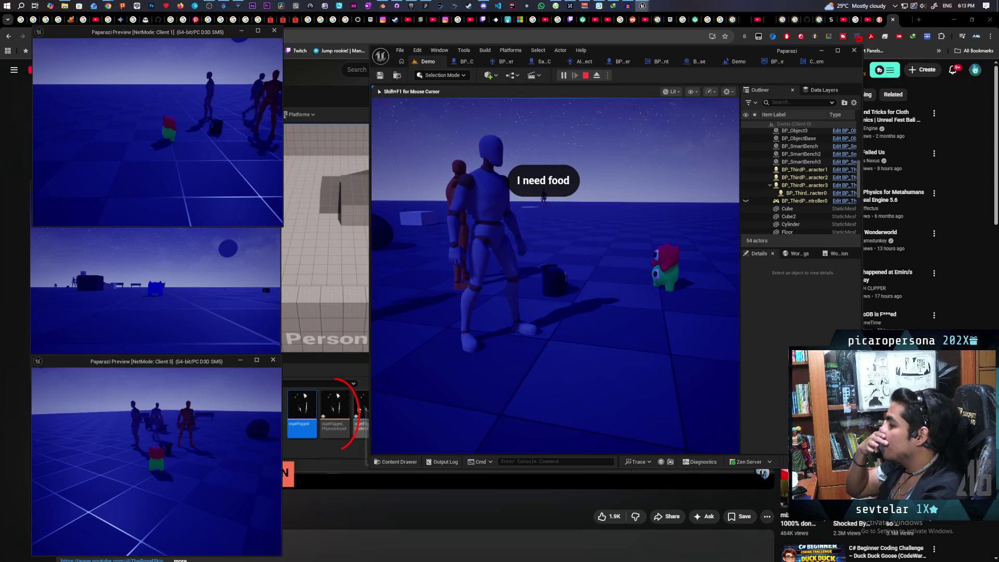
pyautogui.press('Escape')
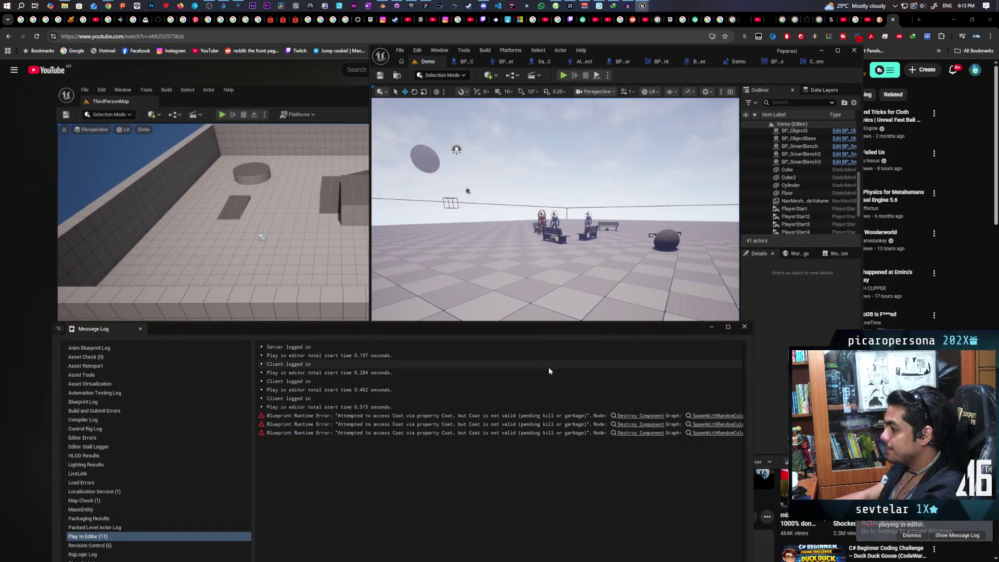
# Jump from the error link to Destroy Component and rearrange the Coat, Branch and Destroy nodes.
pyautogui.click(633, 416)
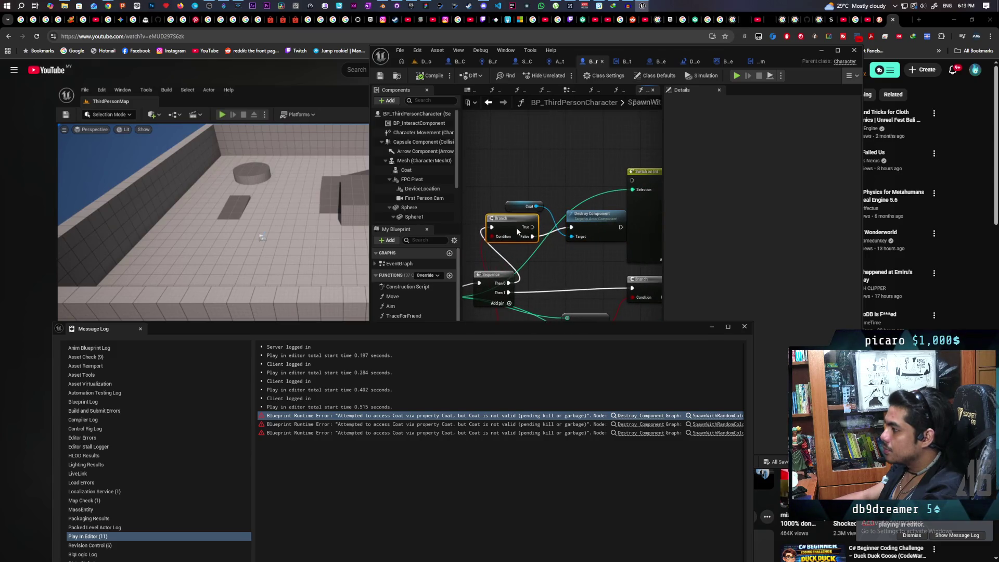
pyautogui.moveTo(583, 232); pyautogui.dragTo(580, 156)
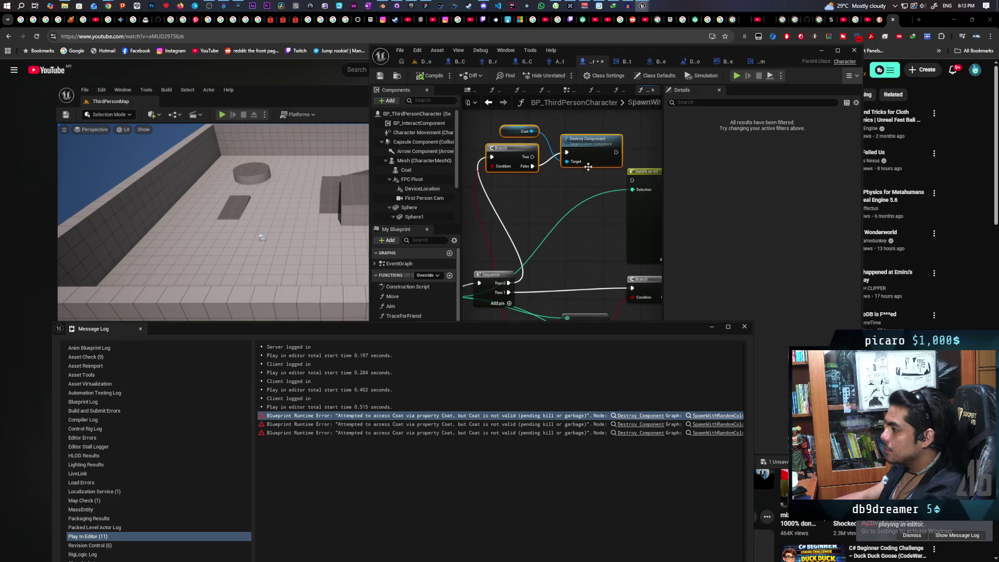
pyautogui.moveTo(546, 203); pyautogui.dragTo(546, 238)
pyautogui.scroll(2, 536, 214)
pyautogui.moveTo(500, 188)
pyautogui.mouseDown()
pyautogui.moveTo(535, 187)
pyautogui.moveTo(470, 170)
pyautogui.mouseUp()
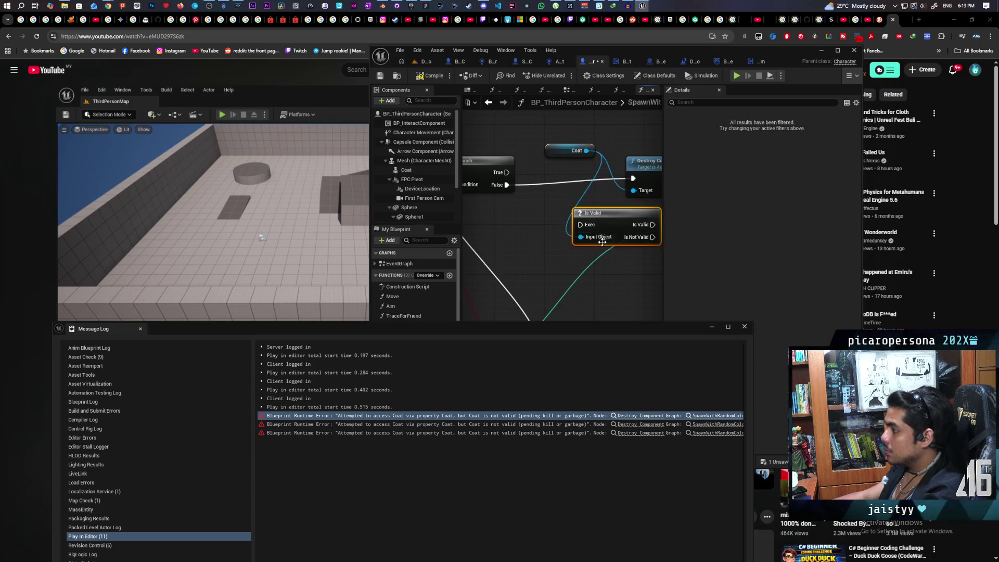
# Insert an Is Valid check between Branch False and Destroy Component, then close the Message Log.
pyautogui.moveTo(611, 237); pyautogui.dragTo(571, 203)
pyautogui.moveTo(506, 189); pyautogui.dragTo(571, 181)
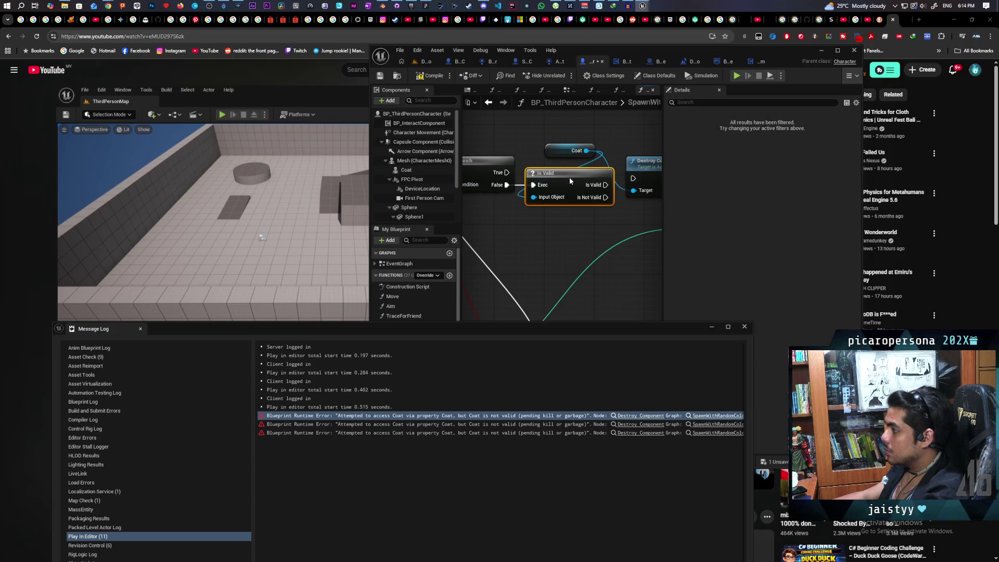
pyautogui.moveTo(633, 180); pyautogui.dragTo(634, 180)
pyautogui.press('Escape')
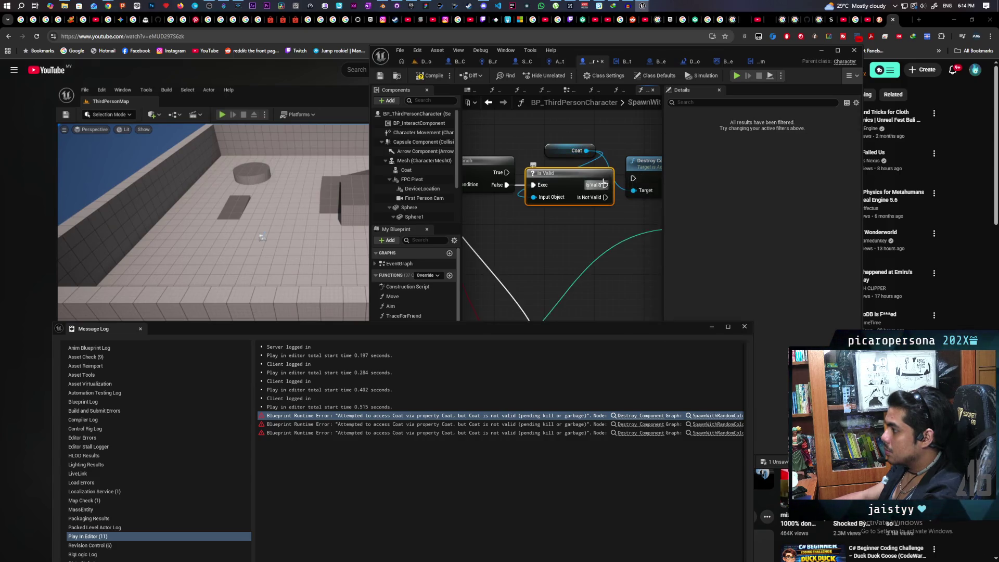
pyautogui.click(745, 328)
pyautogui.moveTo(518, 178); pyautogui.dragTo(560, 244)
pyautogui.click(520, 232)
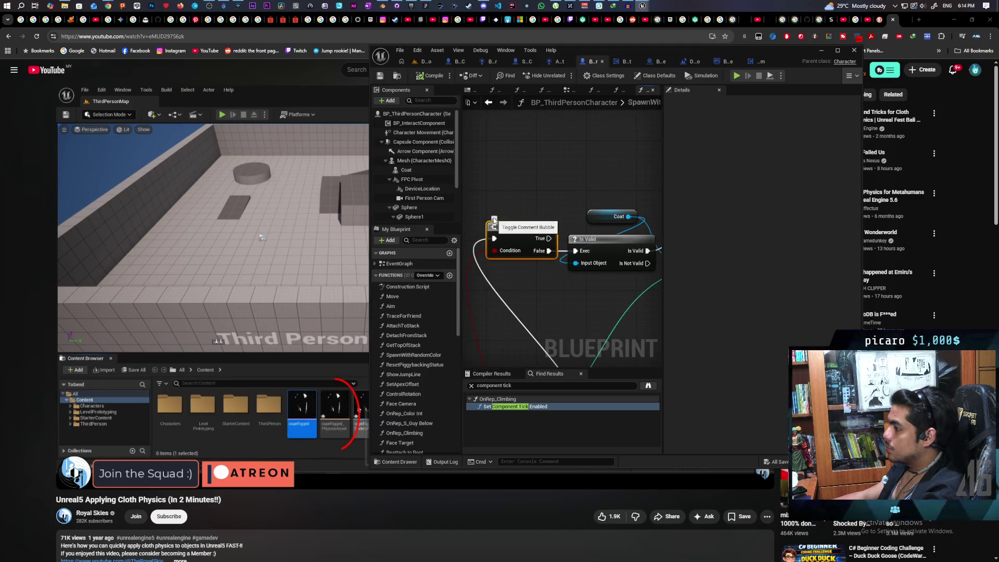
# Comment the Branch node 'testing trench coat' and bring up the SKM_testtrenchcoat mesh editor.
pyautogui.click(494, 220)
pyautogui.write('testing trench coat')
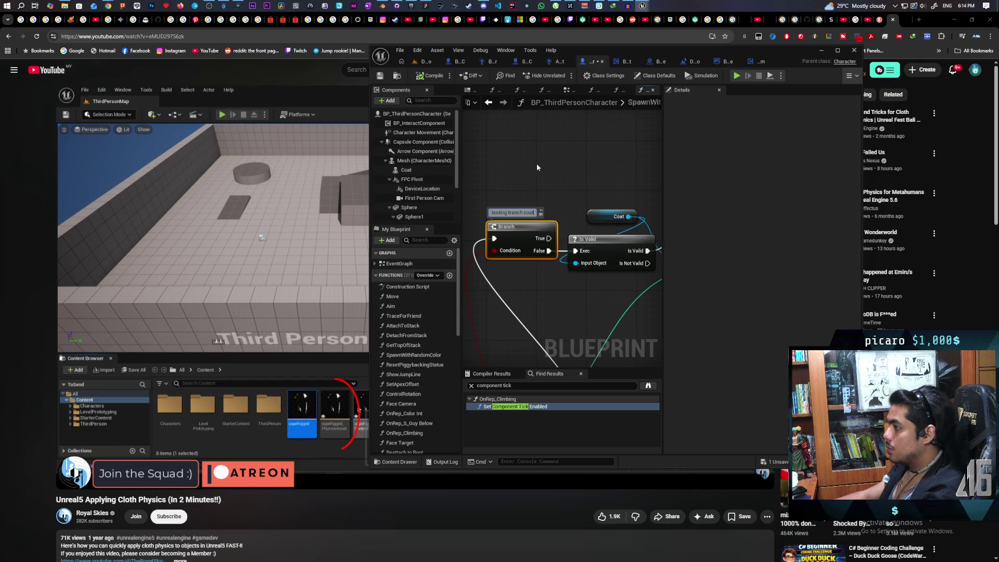
pyautogui.click(433, 91)
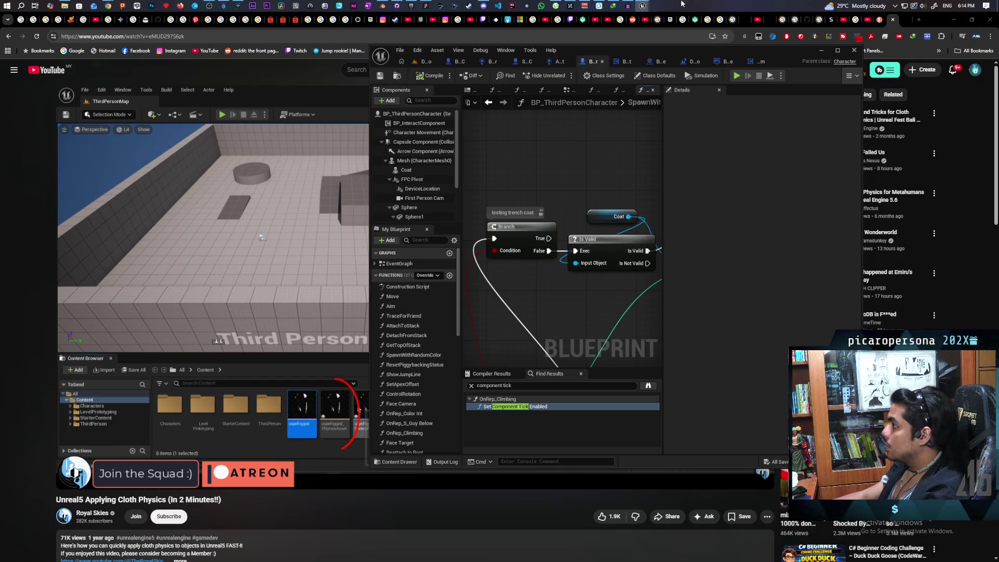
pyautogui.moveTo(643, 5)
pyautogui.click(668, 52)
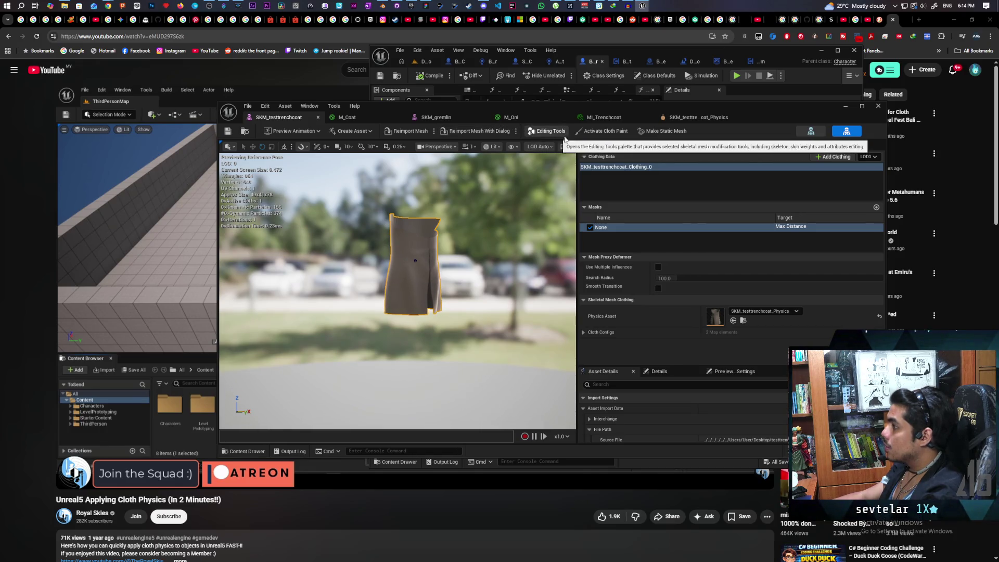
# Activate cloth painting and smooth the cloth weights across the coat's top.
pyautogui.click(593, 131)
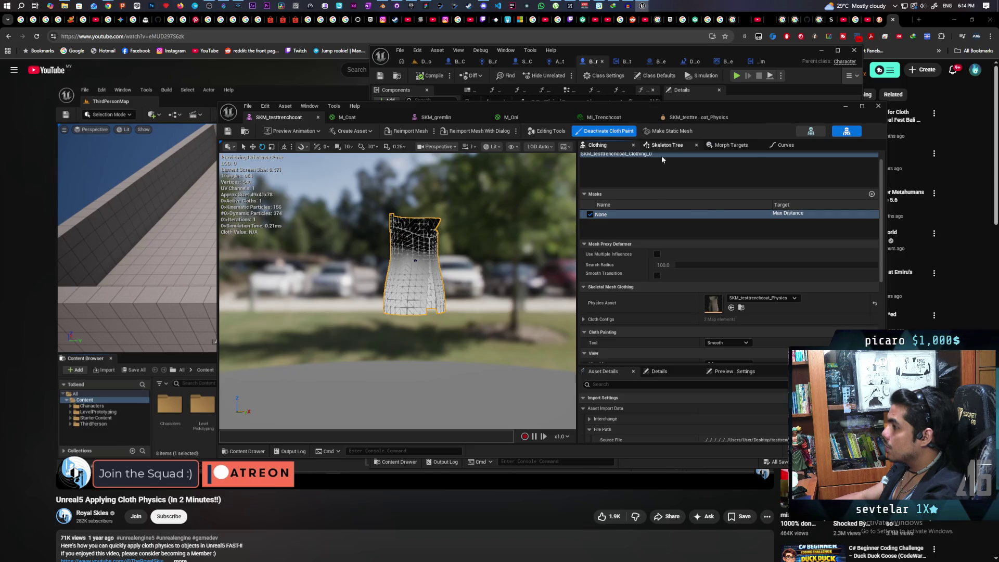
pyautogui.scroll(-5, 664, 314)
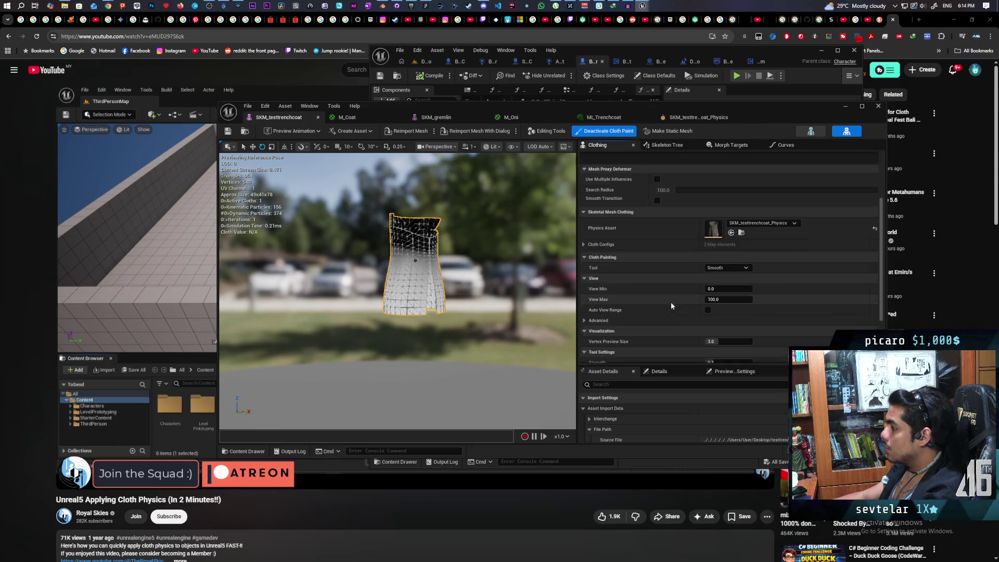
pyautogui.scroll(-1, 673, 301)
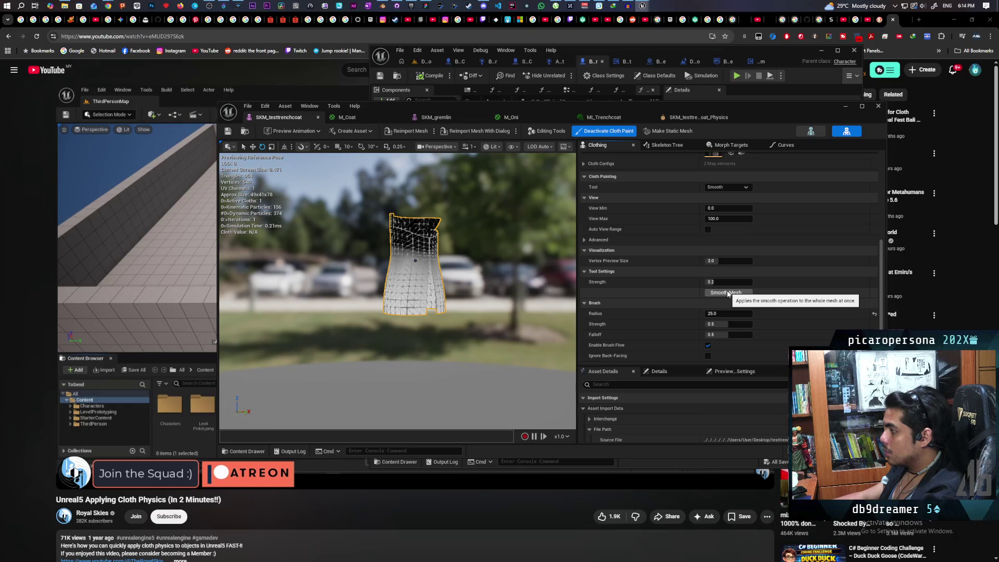
pyautogui.click(727, 293)
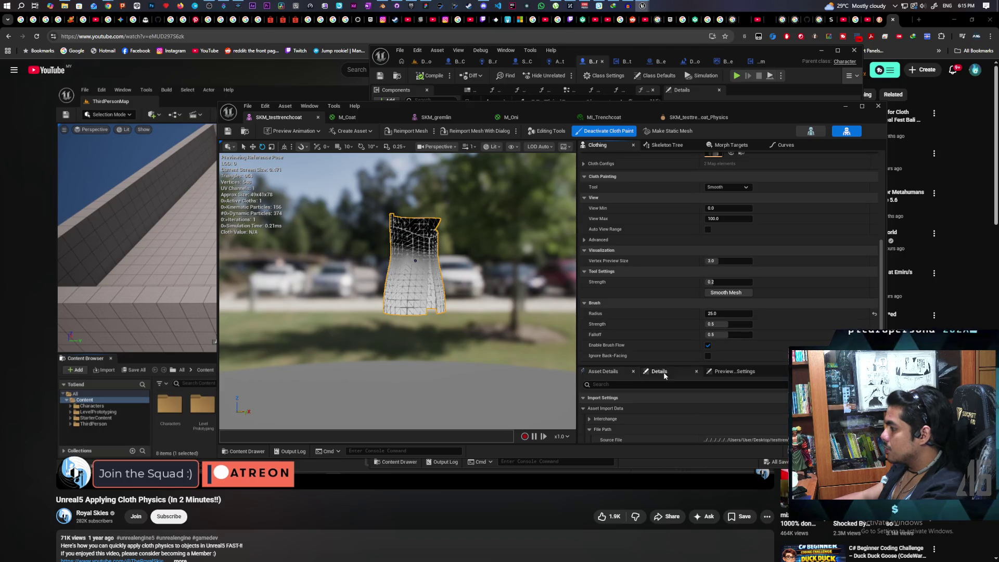
pyautogui.moveTo(409, 233); pyautogui.dragTo(413, 246)
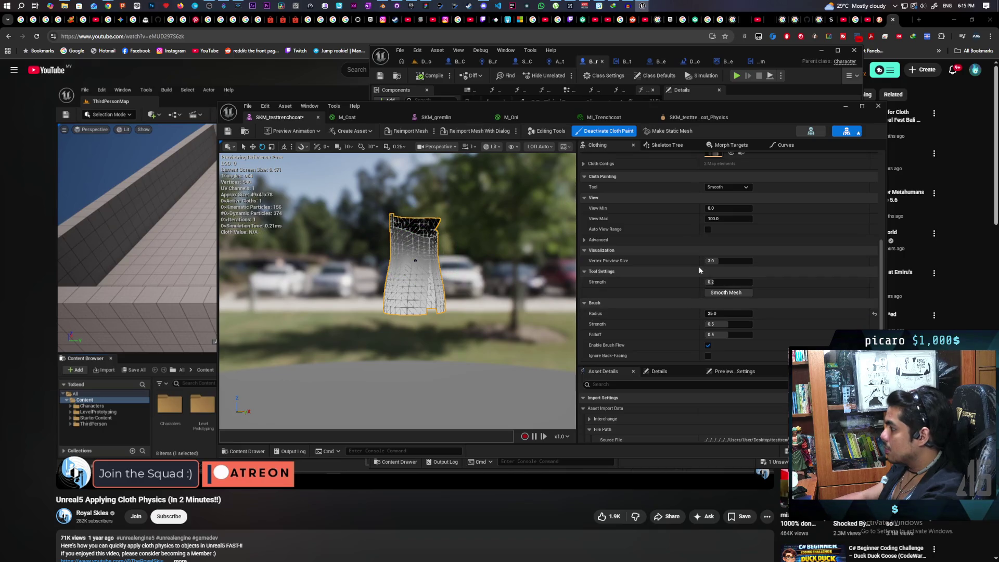
# Switch the paint tool to Brush and paint cloth weights over the upper coat.
pyautogui.scroll(2, 705, 235)
pyautogui.click(734, 225)
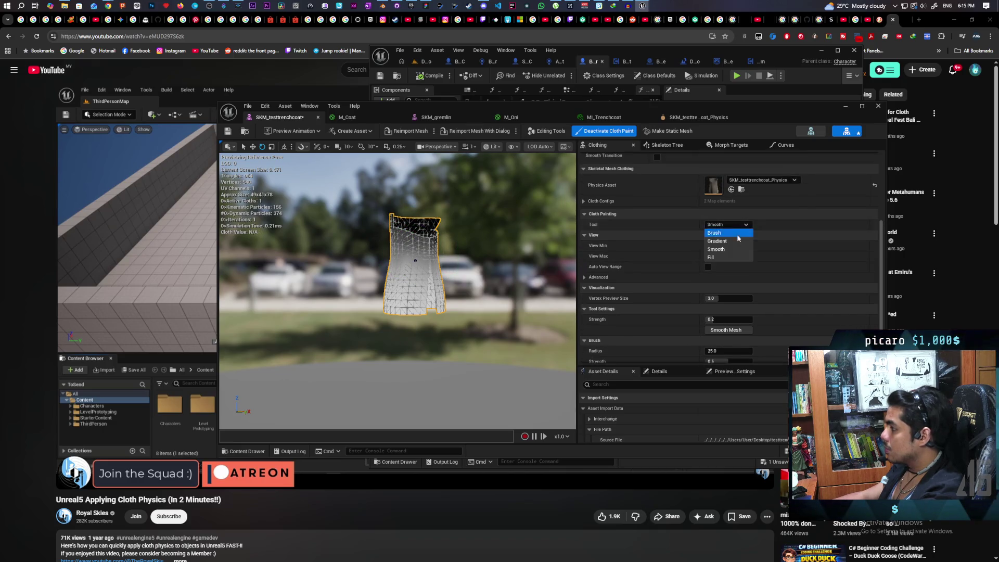
pyautogui.click(730, 234)
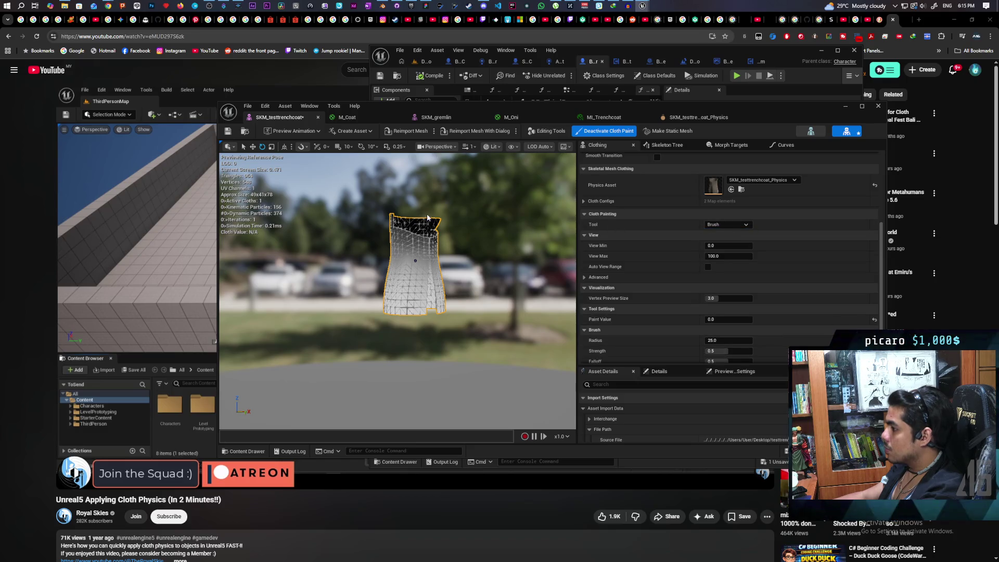
pyautogui.moveTo(403, 242)
pyautogui.mouseDown()
pyautogui.moveTo(408, 234)
pyautogui.moveTo(416, 271)
pyautogui.moveTo(424, 247)
pyautogui.moveTo(452, 251)
pyautogui.mouseUp()
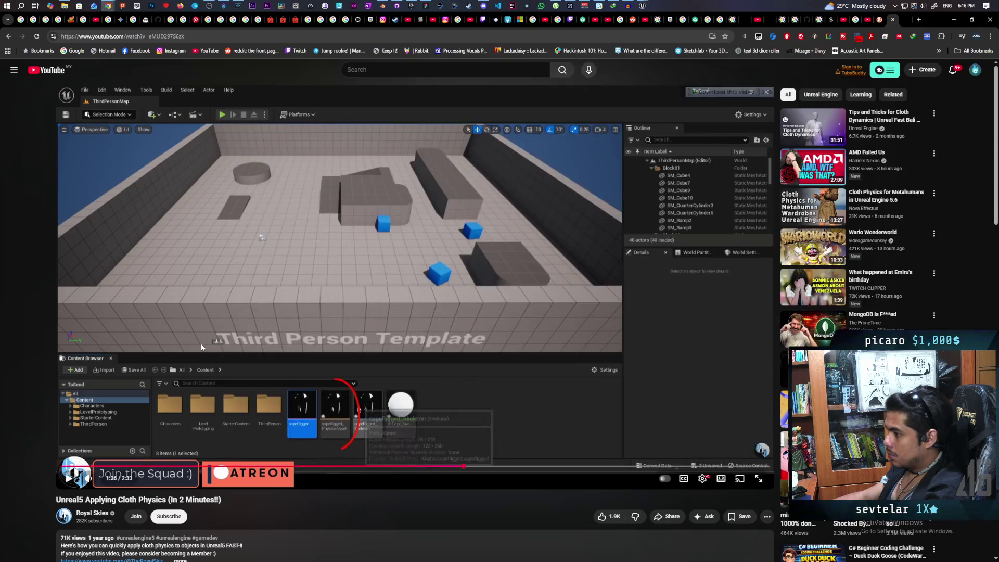
pyautogui.rightClick(202, 348)
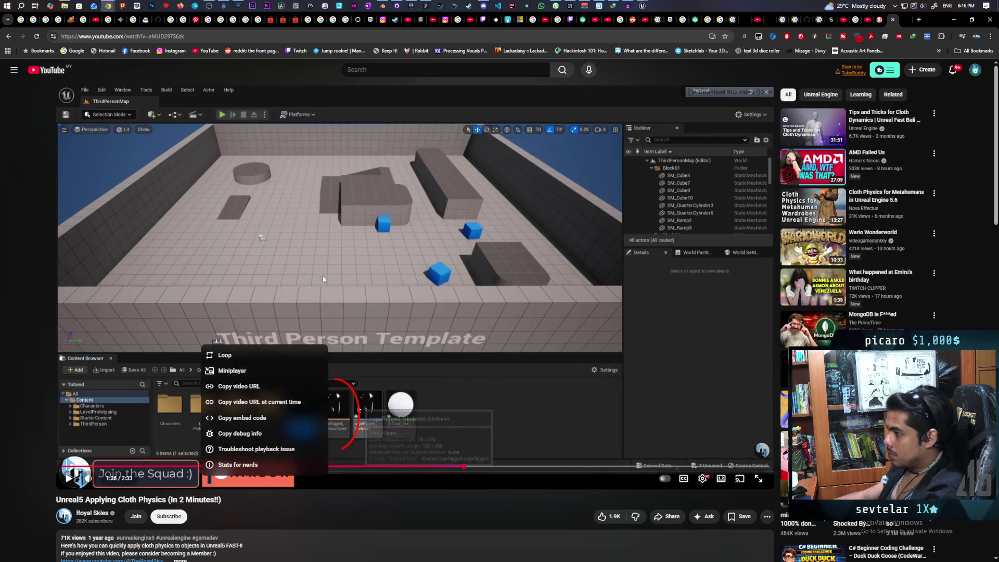
# Dismiss the YouTube player's options menu with Escape.
pyautogui.press('Escape')
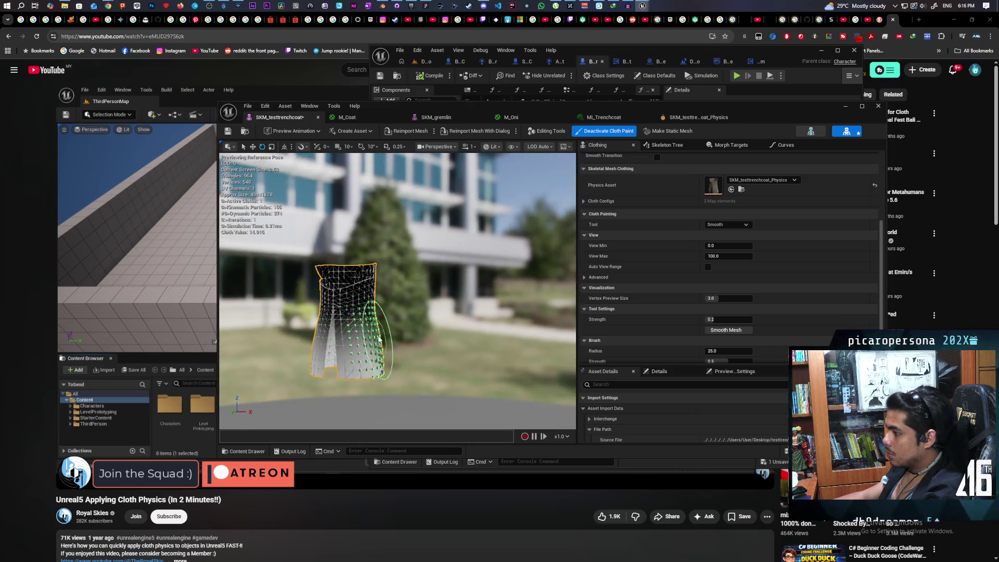
# Save the SKM_testtrenchcoat mesh and return to the YouTube cloth tutorial.
pyautogui.click(230, 131)
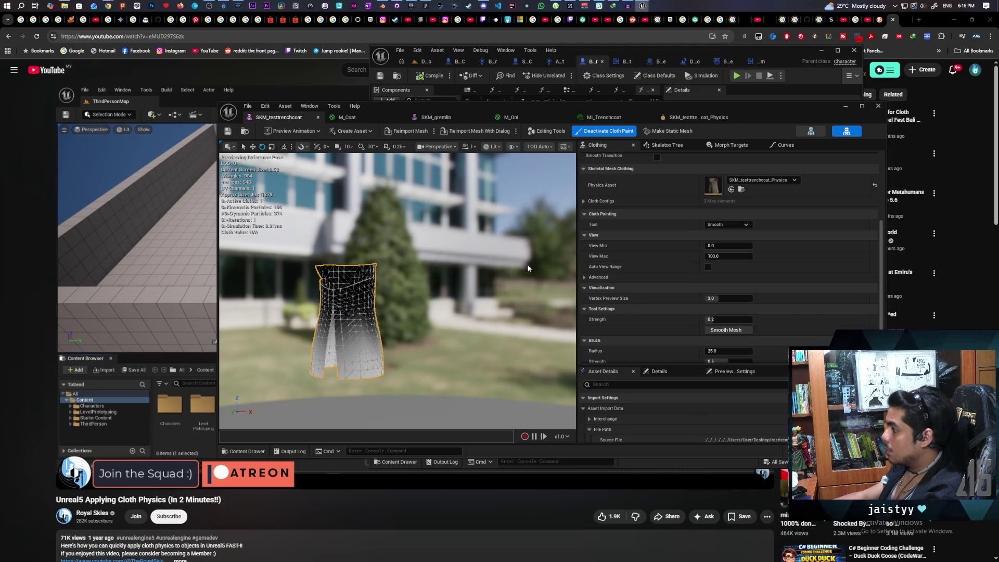
pyautogui.scroll(-2, 640, 275)
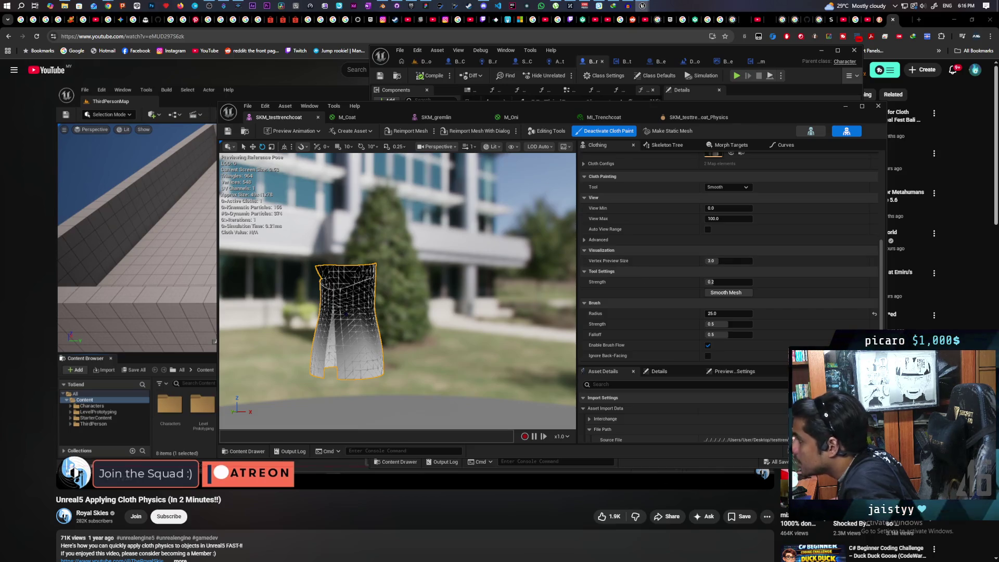
pyautogui.click(155, 252)
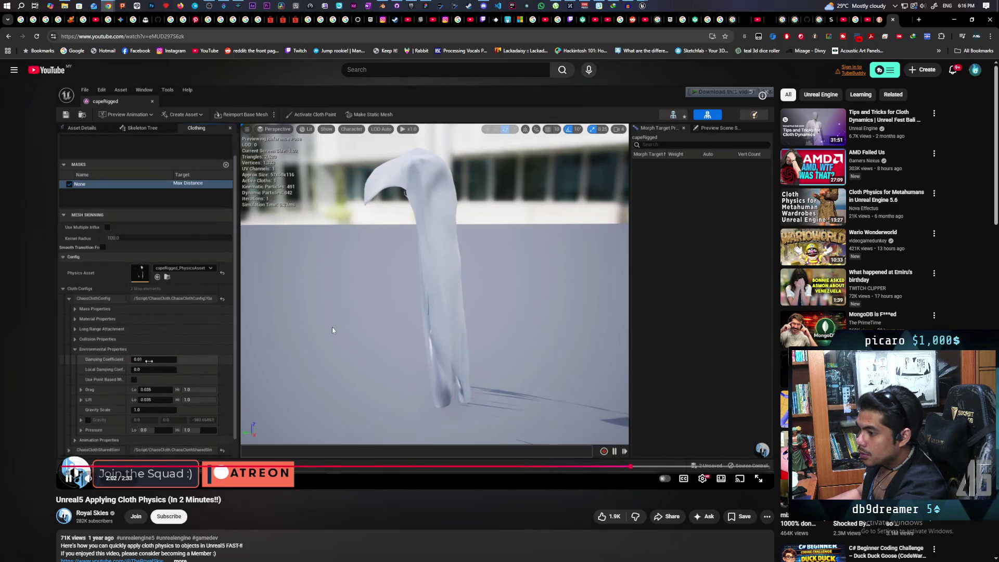
# Pause the tutorial, return to the trenchcoat editor and deactivate cloth painting.
pyautogui.click(354, 322)
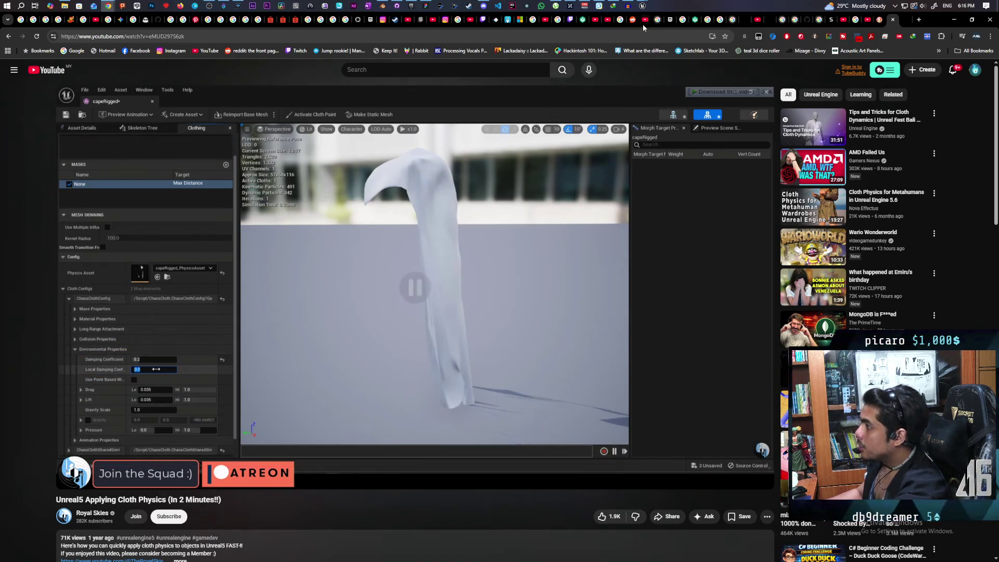
pyautogui.moveTo(642, 6)
pyautogui.click(675, 55)
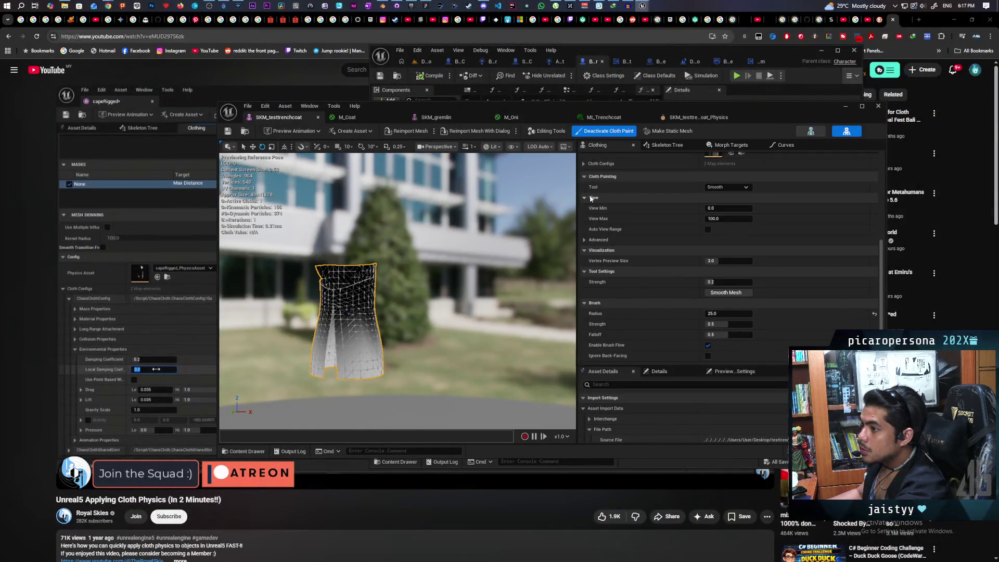
pyautogui.scroll(1, 642, 159)
pyautogui.click(606, 132)
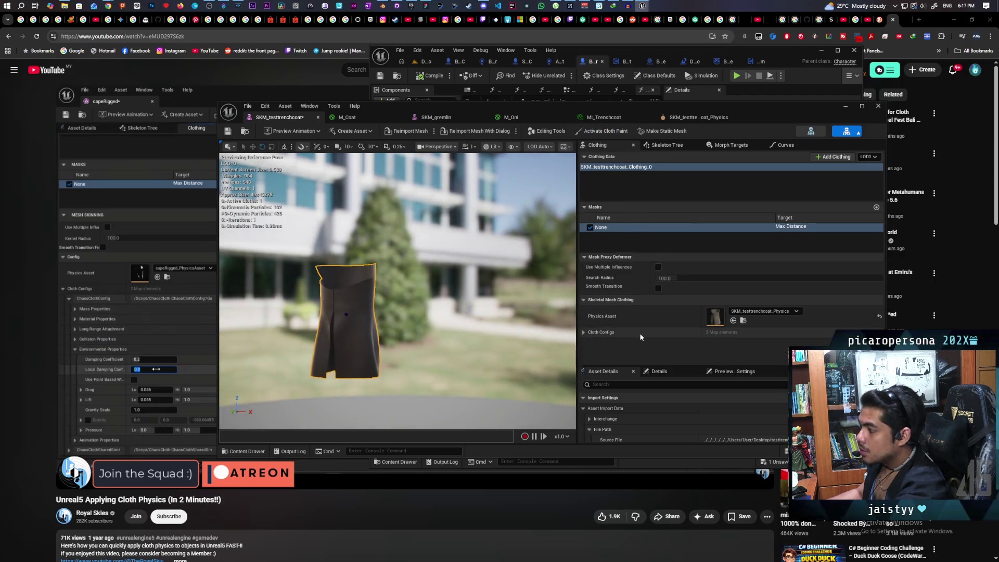
# Set Damping Coefficient and Local Damping Coefficient to 1.0 under Environmental Properties, then save the mesh.
pyautogui.click(590, 333)
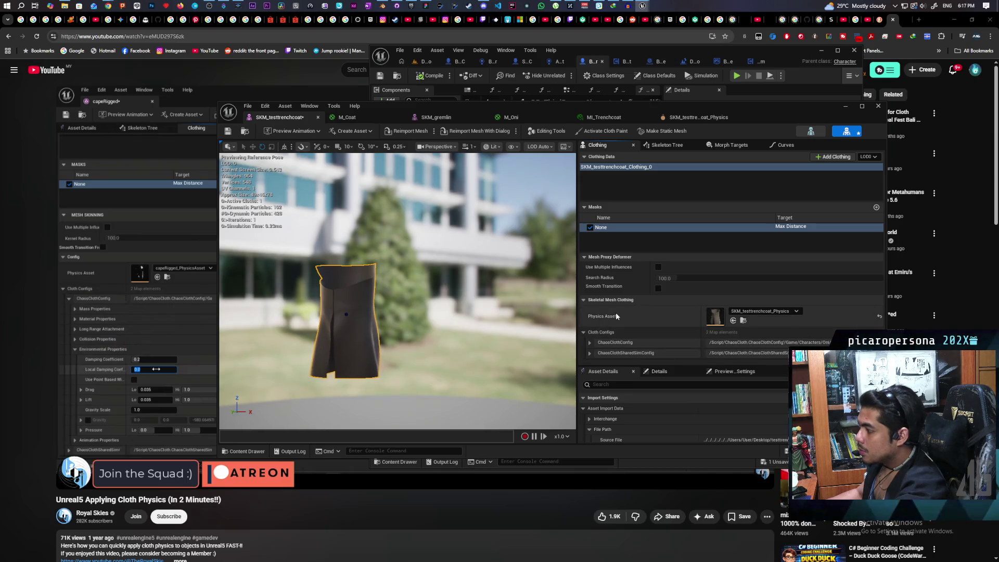
pyautogui.scroll(-2, 617, 320)
pyautogui.click(596, 336)
pyautogui.scroll(-2, 596, 339)
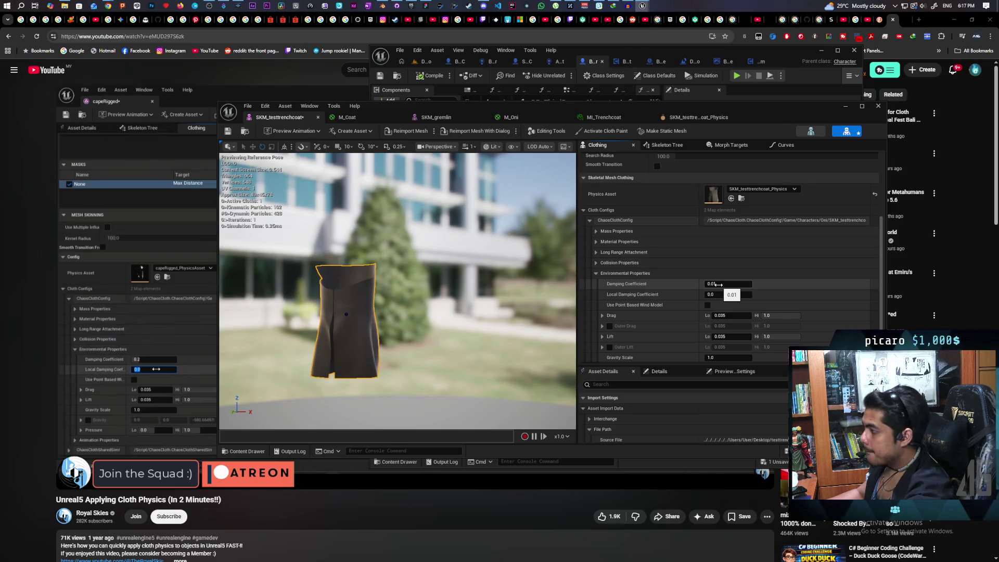
pyautogui.write('1')
pyautogui.click(716, 295)
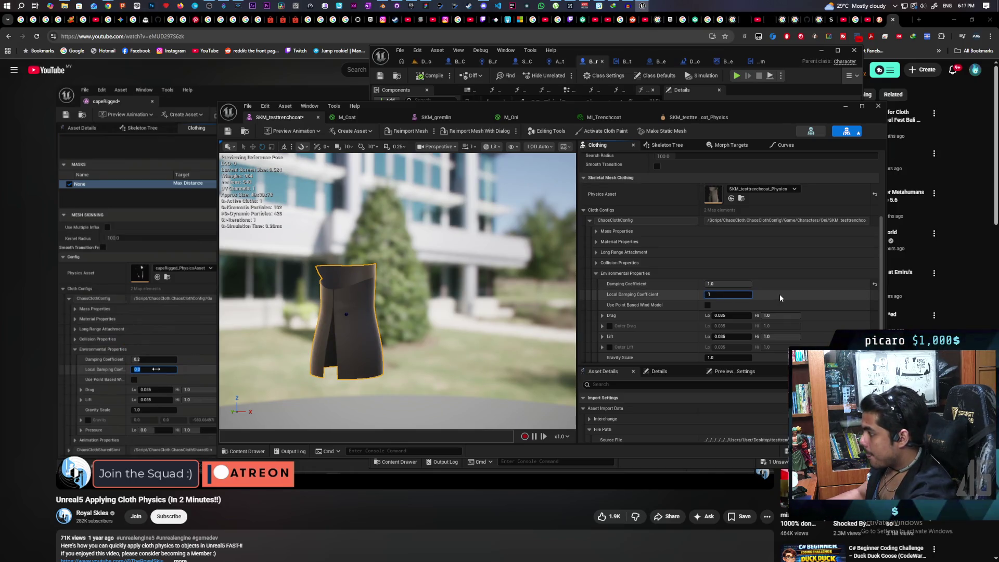
pyautogui.press('Return')
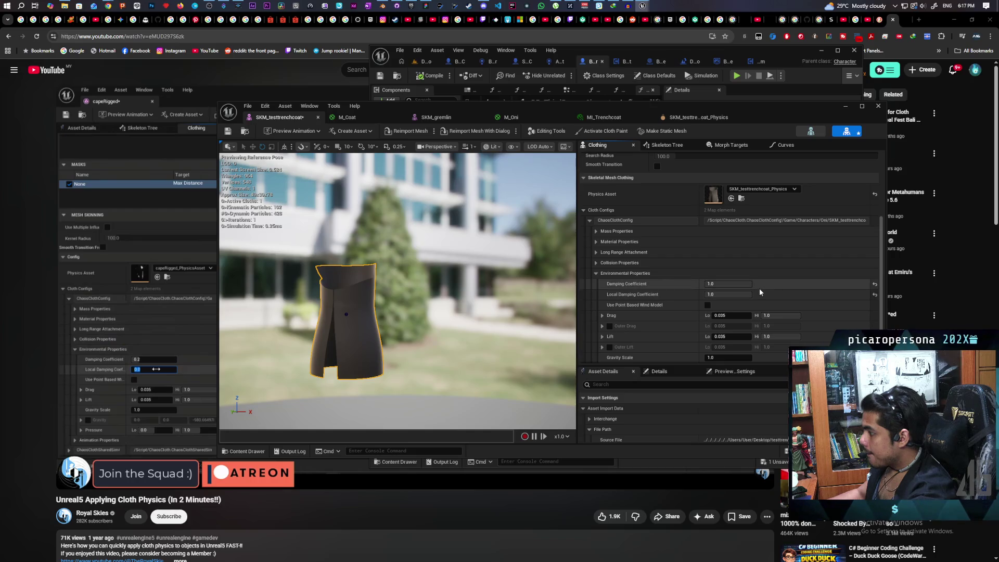
pyautogui.click(228, 131)
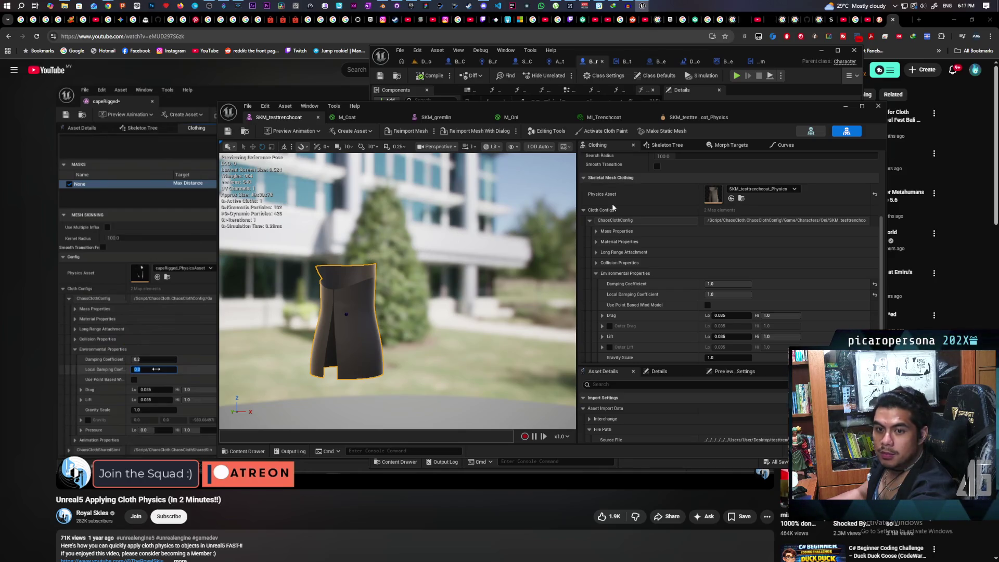
pyautogui.click(846, 107)
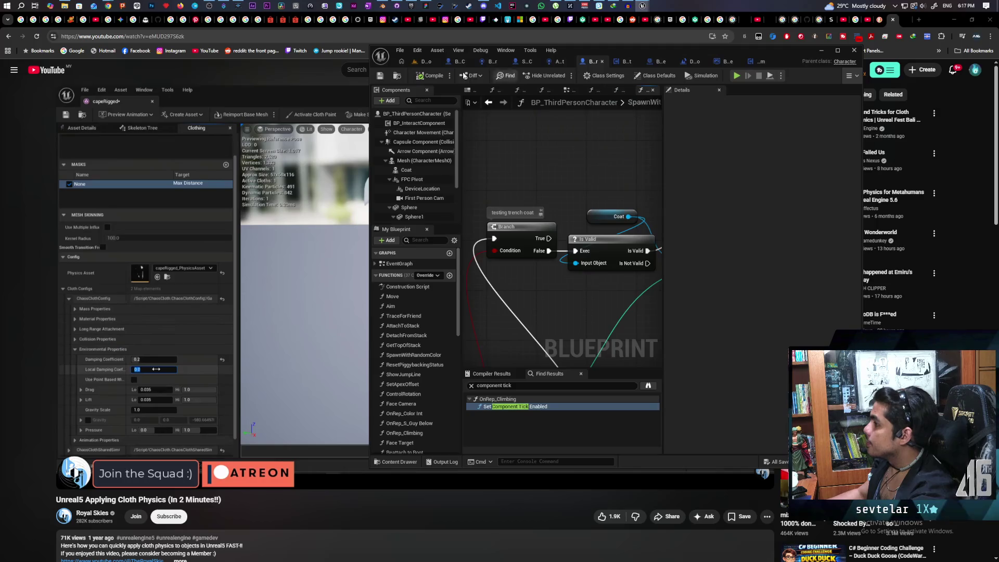
# Play the Demo level with 3 clients, walk the coated characters around, then stop.
pyautogui.click(428, 62)
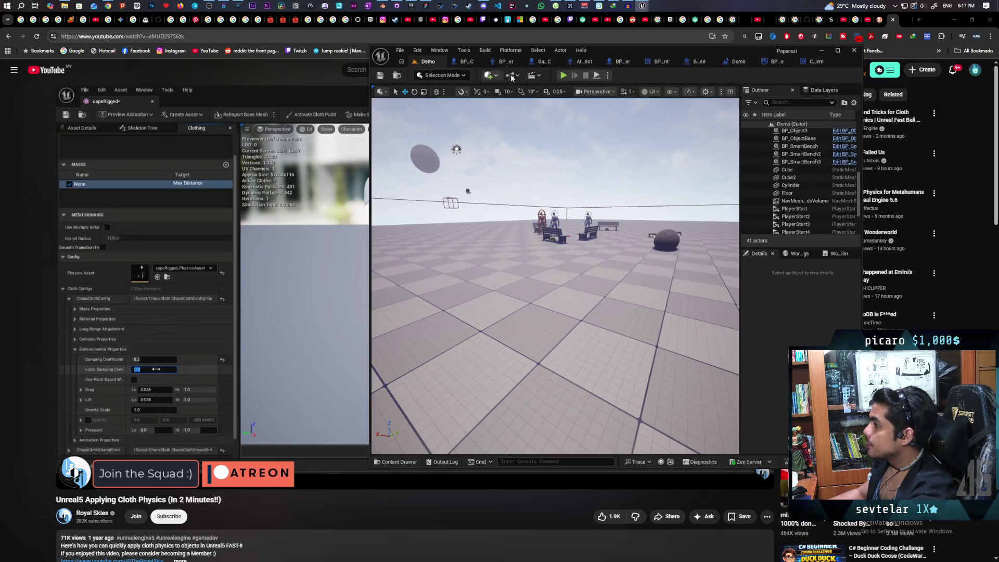
pyautogui.click(563, 75)
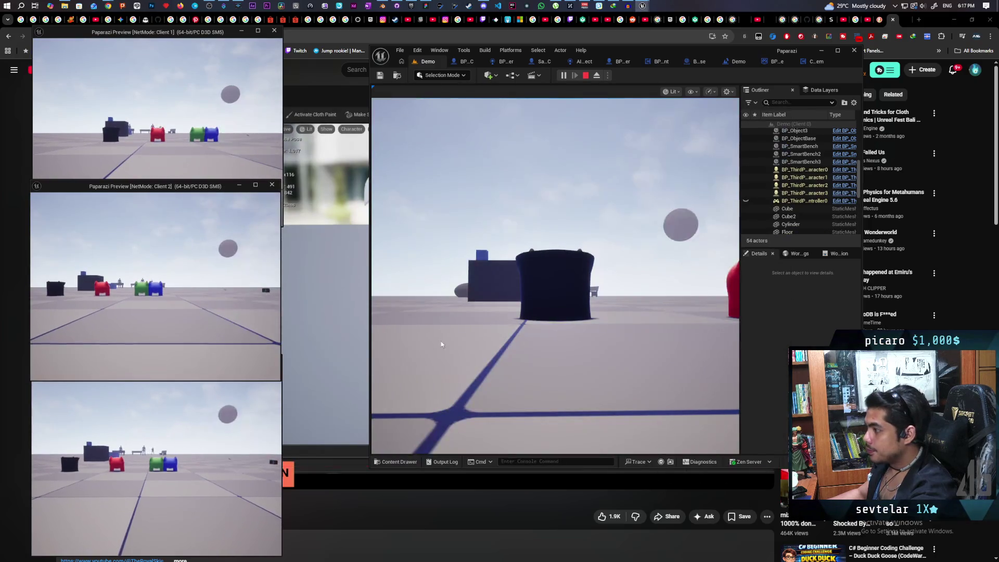
pyautogui.press('w')
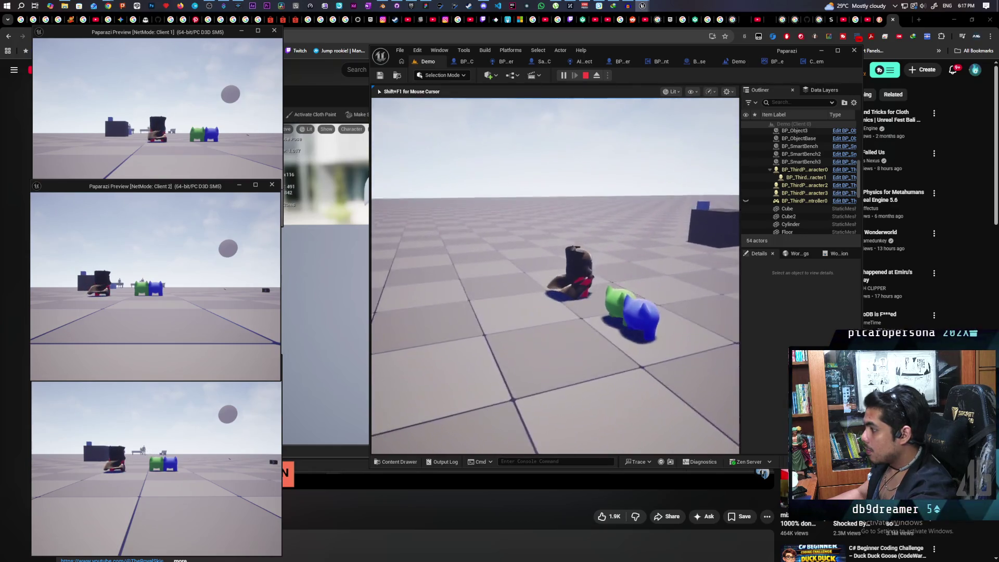
pyautogui.hotkey('shift', 'F1')
pyautogui.click(195, 147)
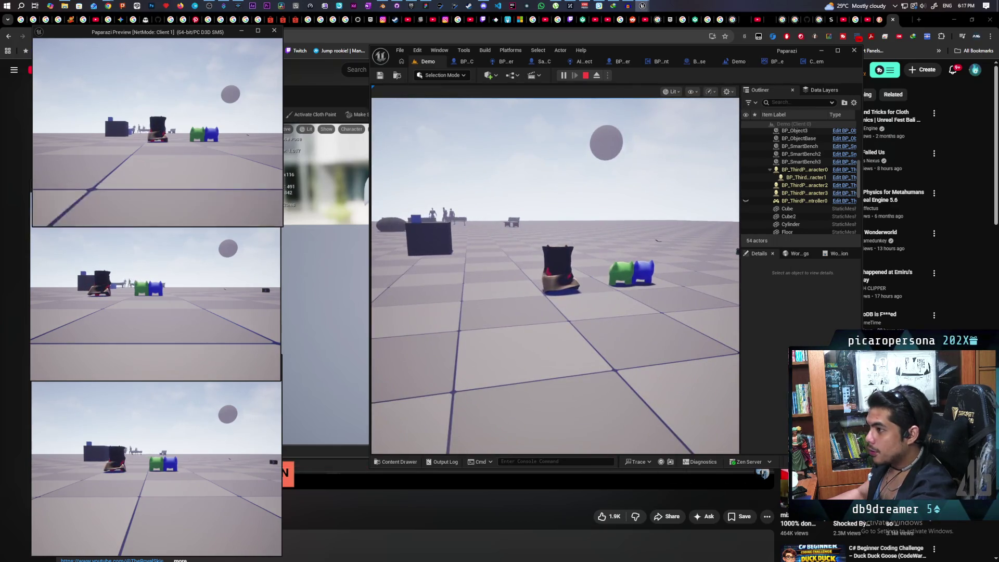
pyautogui.press('w')
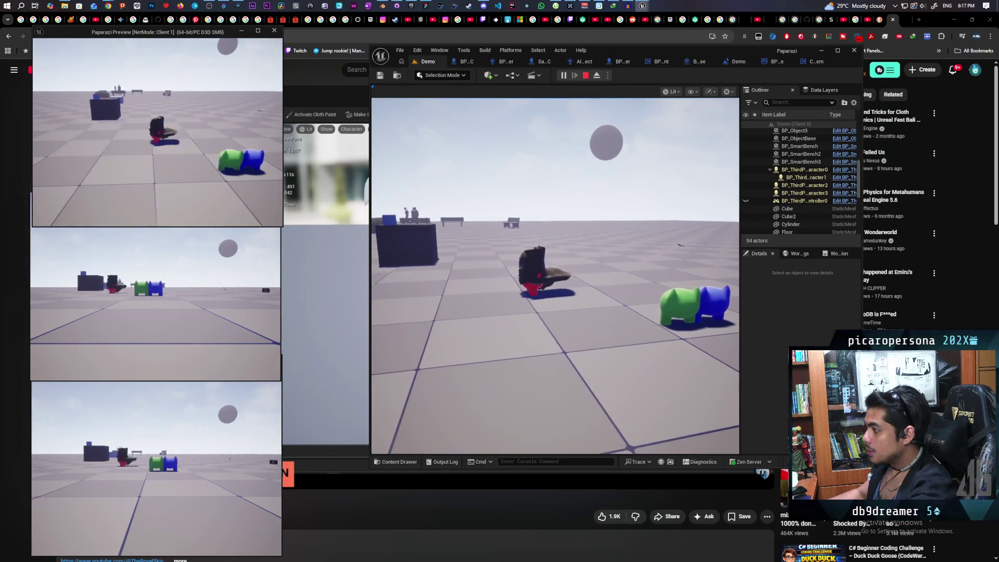
pyautogui.press('Escape')
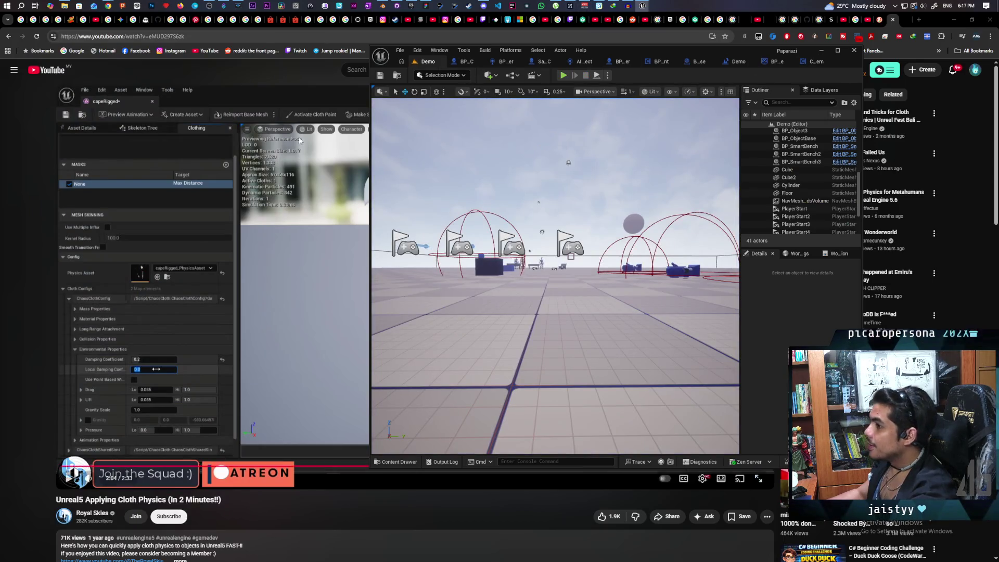
# Lower Local Damping Coefficient to 0.0 and Damping Coefficient to 0.1, then minimize the mesh editor.
pyautogui.hotkey('alt', 'Tab')
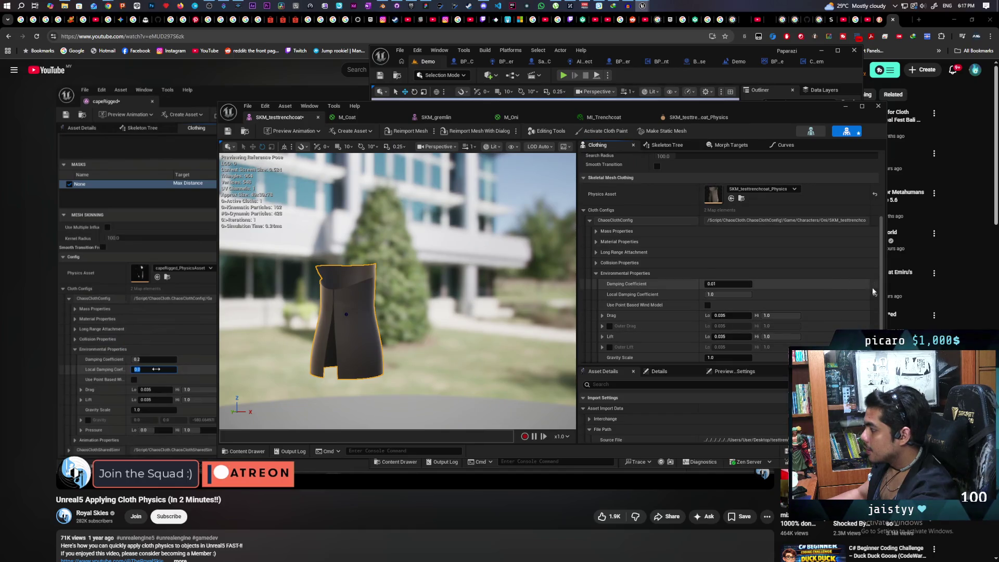
pyautogui.moveTo(726, 294); pyautogui.dragTo(699, 294)
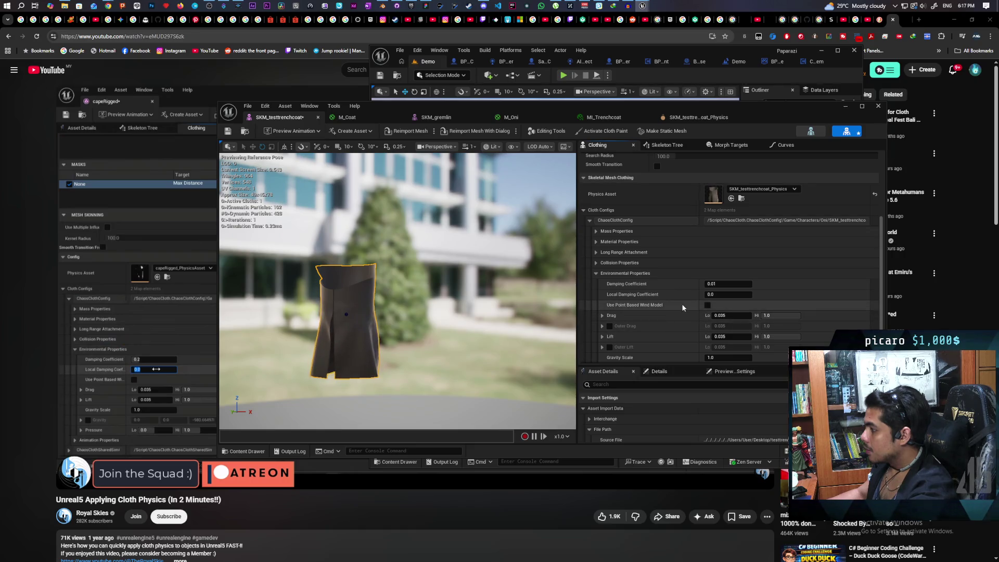
pyautogui.moveTo(365, 333)
pyautogui.mouseDown()
pyautogui.moveTo(427, 333)
pyautogui.moveTo(346, 315)
pyautogui.mouseUp()
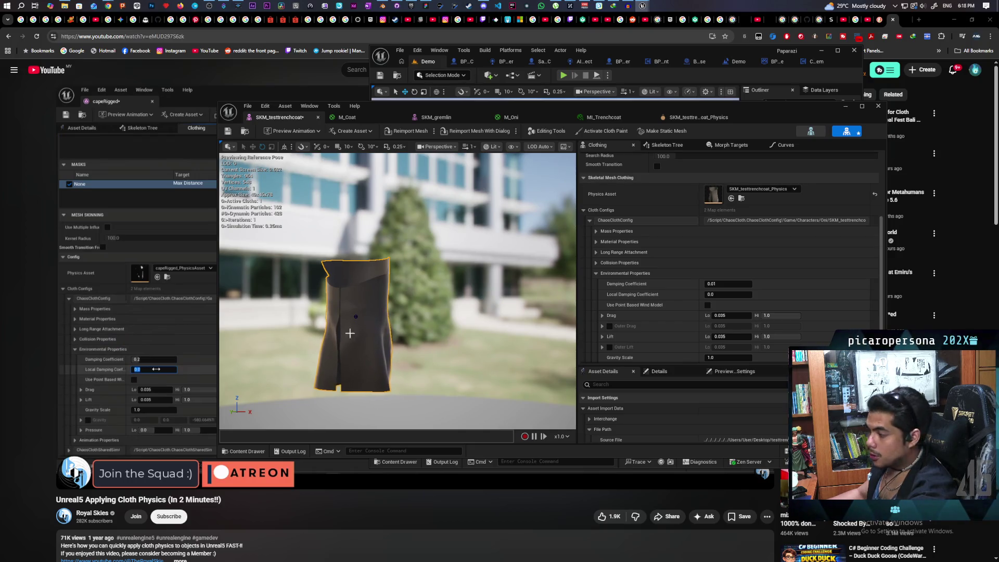
pyautogui.moveTo(662, 310)
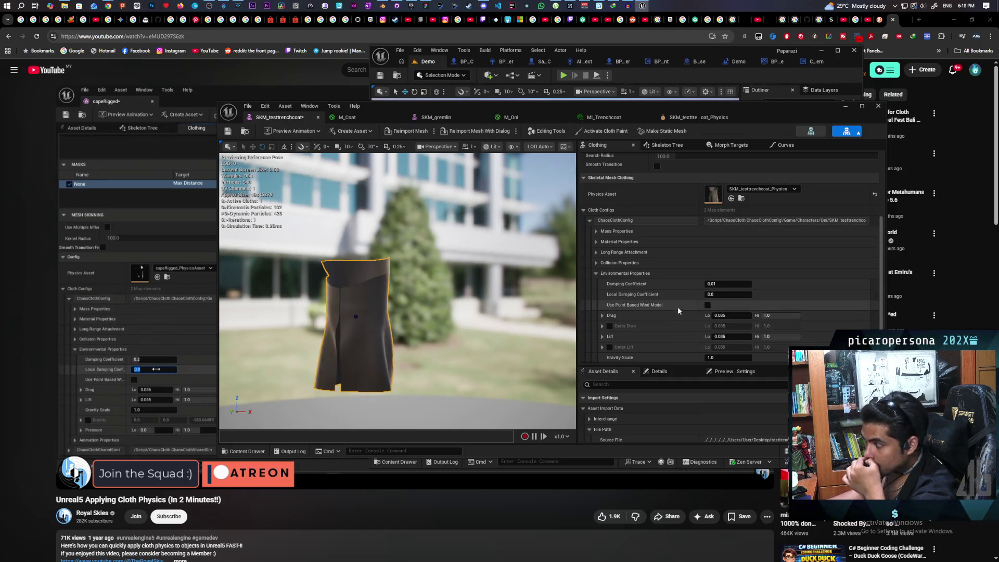
pyautogui.scroll(-3, 654, 334)
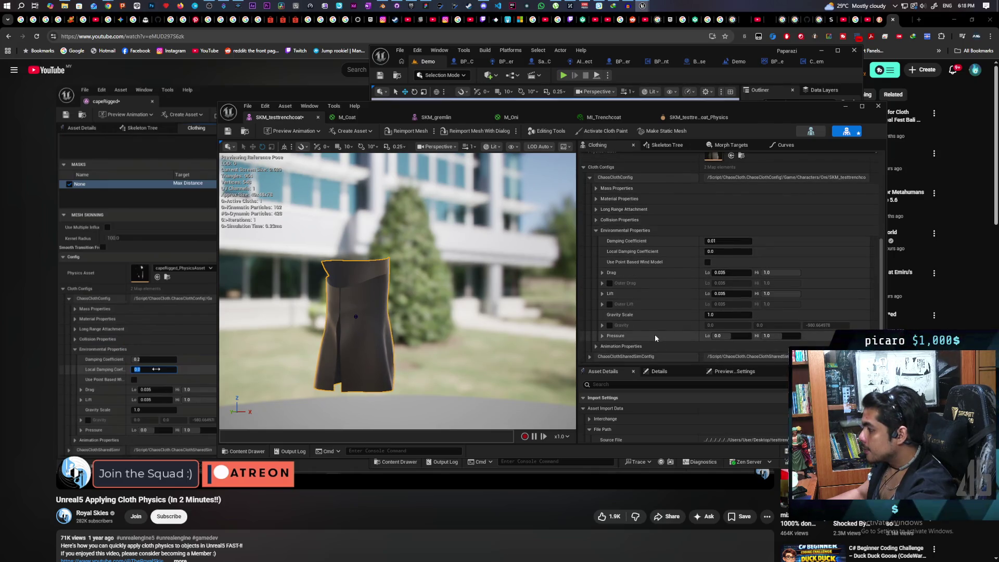
pyautogui.scroll(3, 654, 334)
pyautogui.scroll(-3, 655, 334)
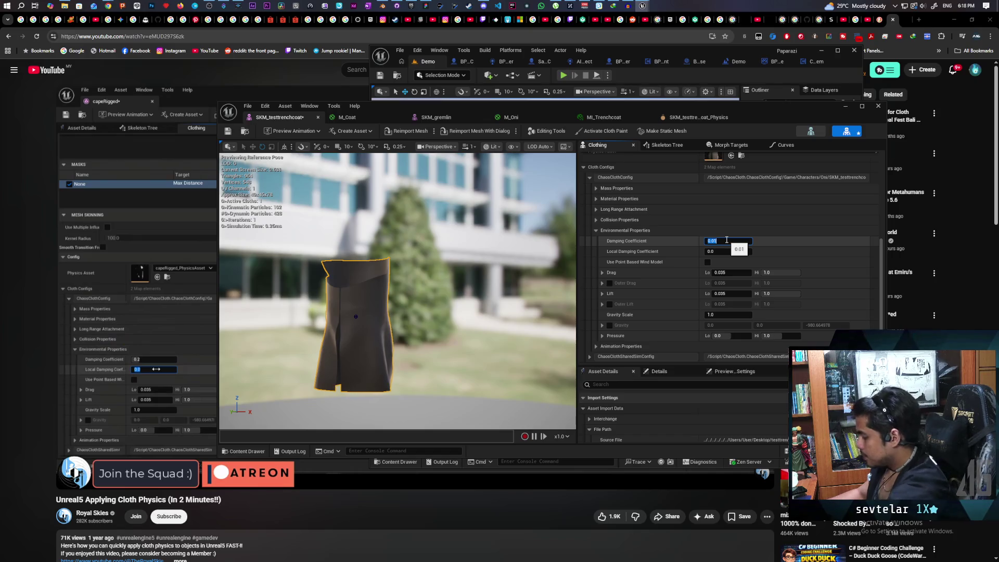
pyautogui.write('1')
pyautogui.write('0.1')
pyautogui.press('Return')
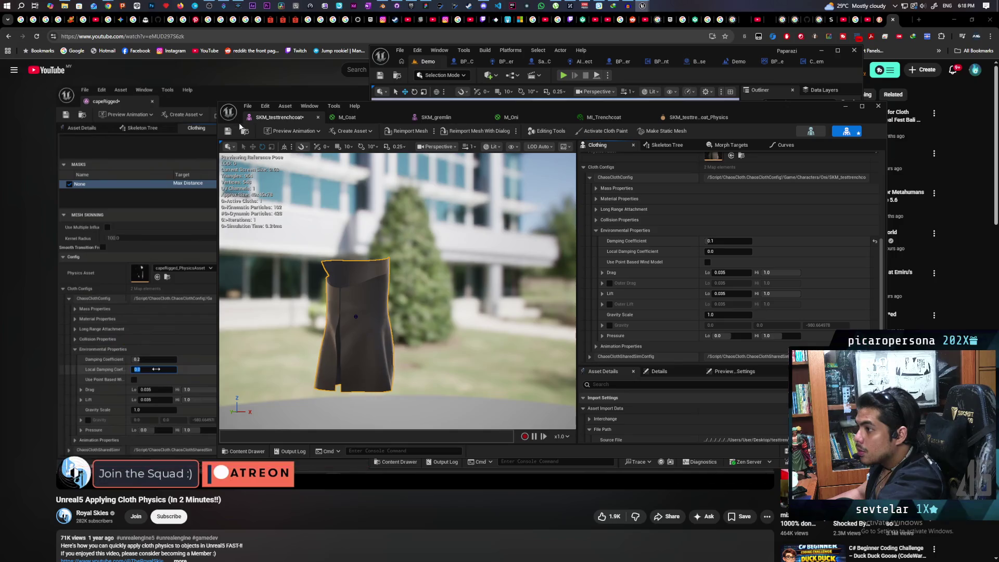
pyautogui.click(845, 107)
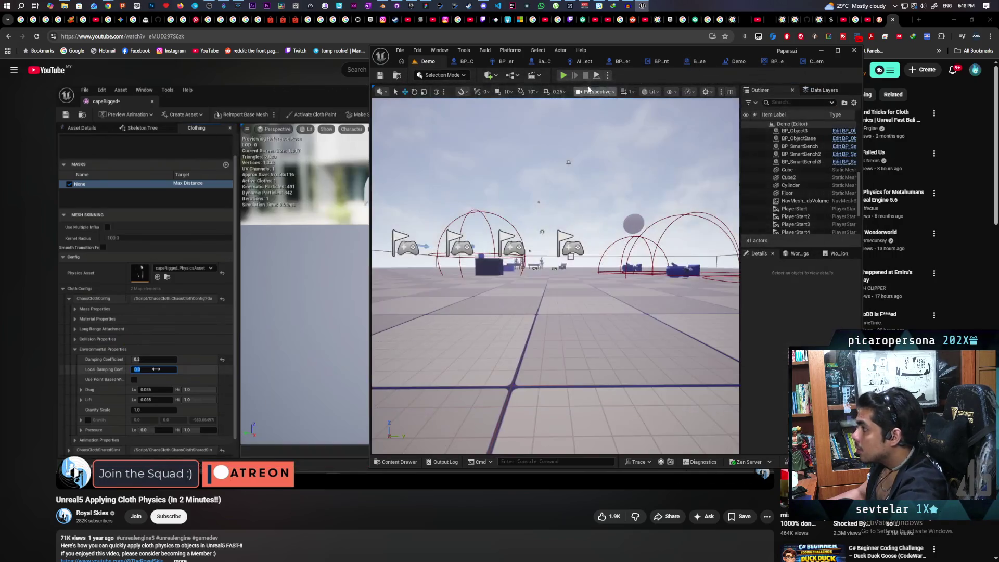
# Start the three-client Demo level play session again with Alt+P.
pyautogui.hotkey('alt', 'p')
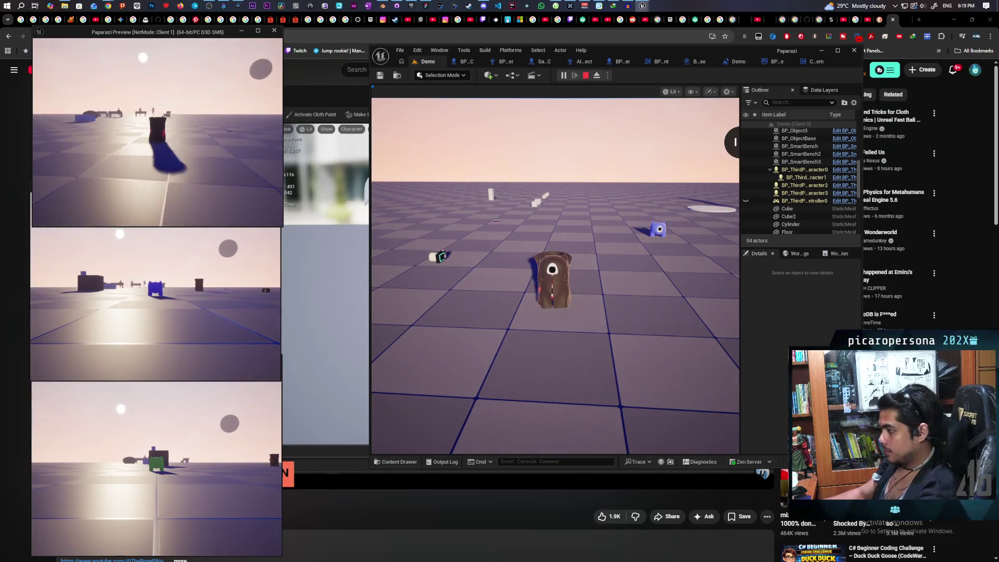
# Walk the coated character toward the camera and the crate to watch the coat.
pyautogui.press('w')
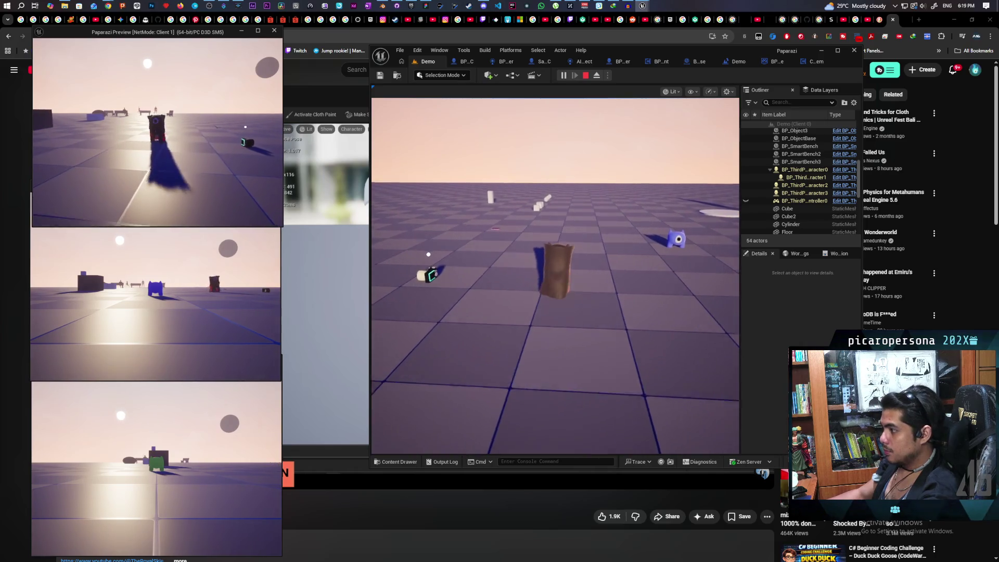
pyautogui.press('s')
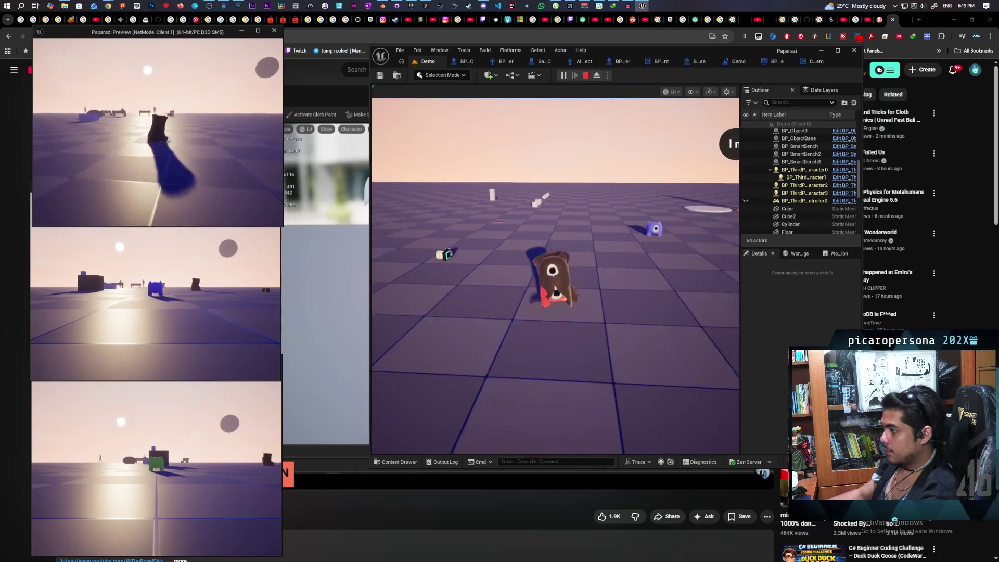
pyautogui.press('s')
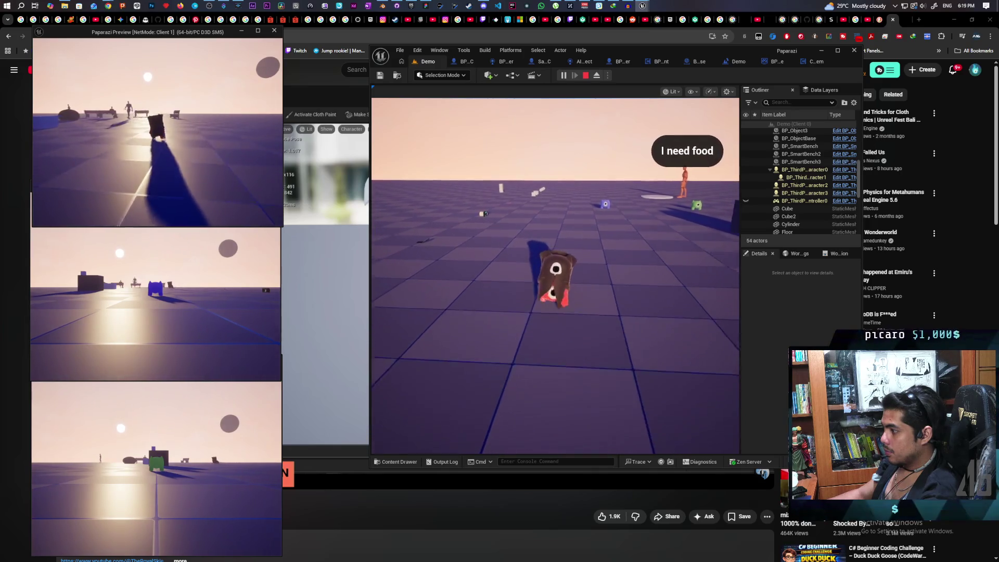
pyautogui.press('s')
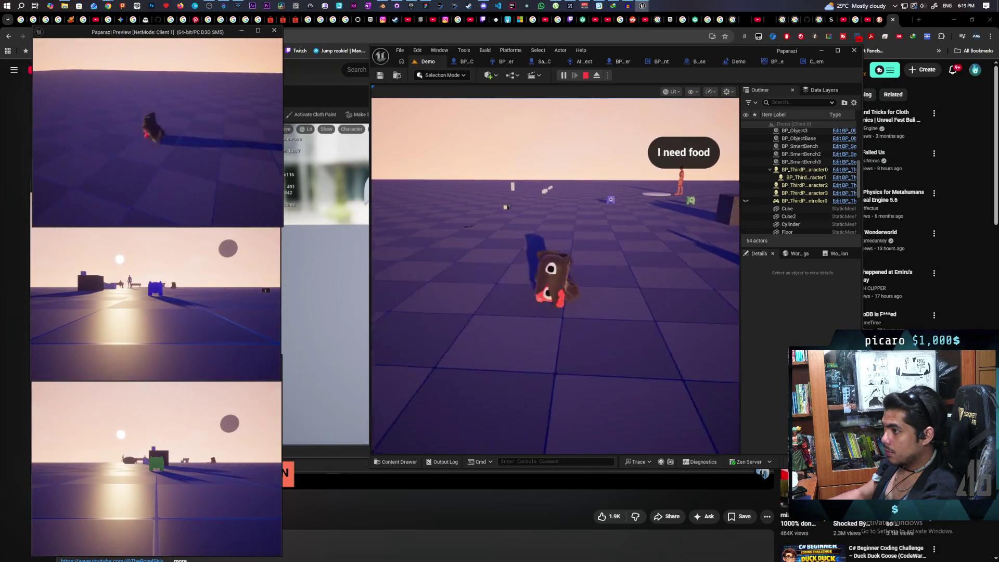
pyautogui.press('w')
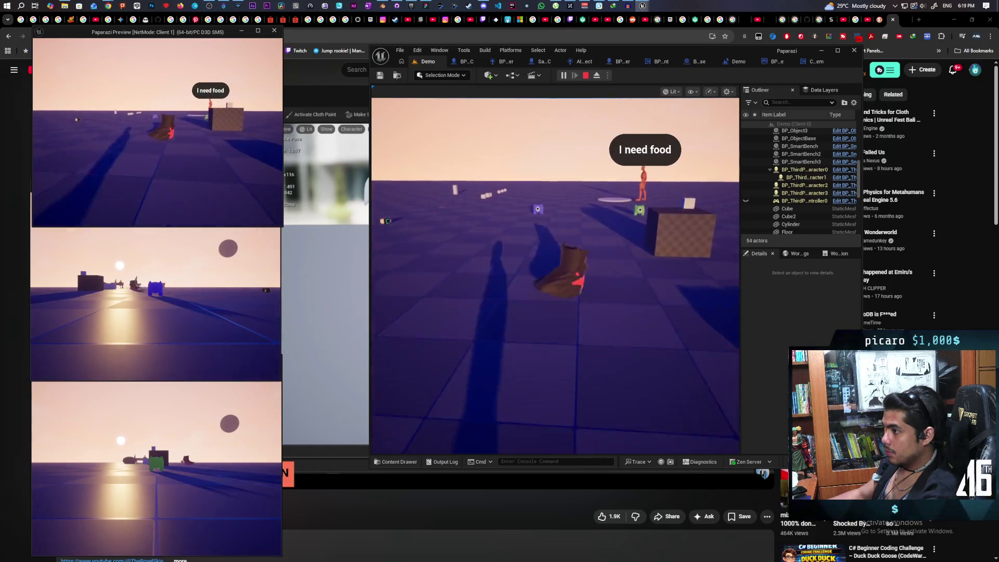
pyautogui.press('w')
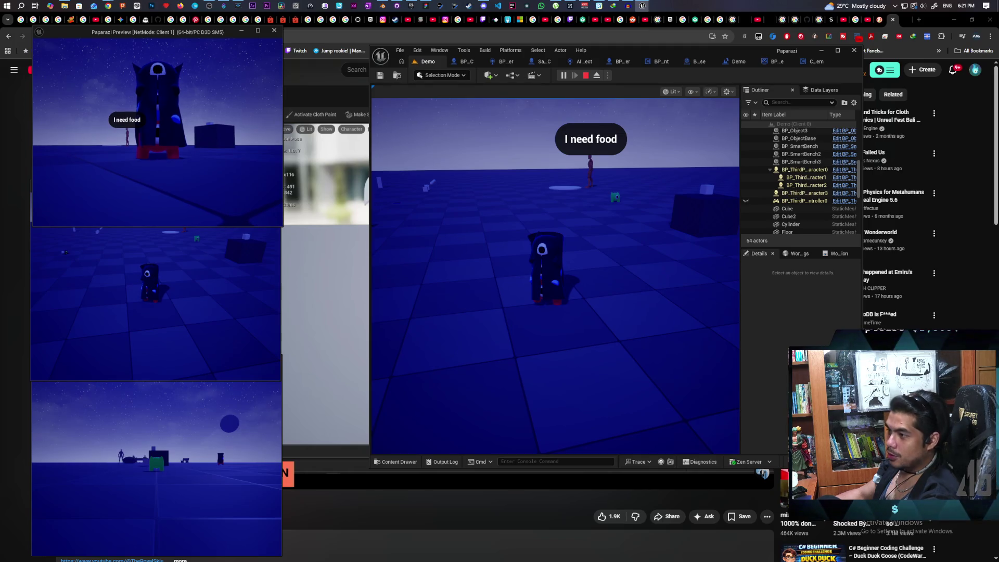
pyautogui.press('w')
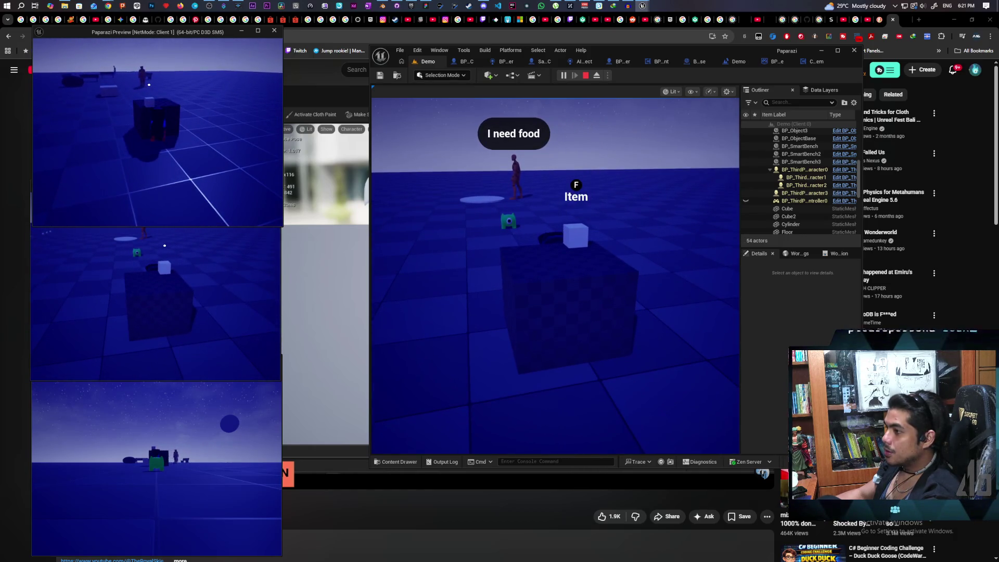
# Switch focus to Client 2 then Client 1 and walk the character off the platform.
pyautogui.click(556, 276)
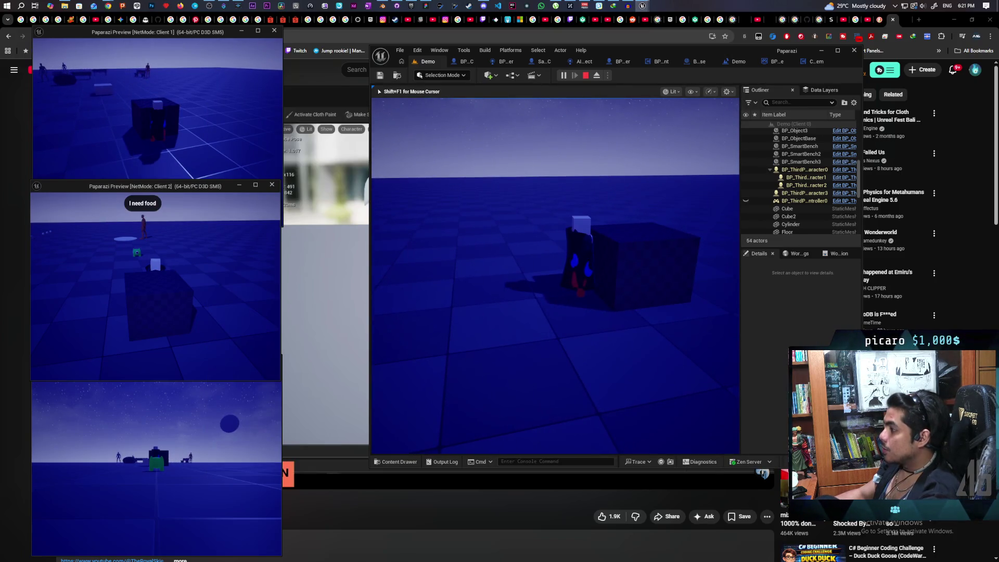
pyautogui.click(192, 133)
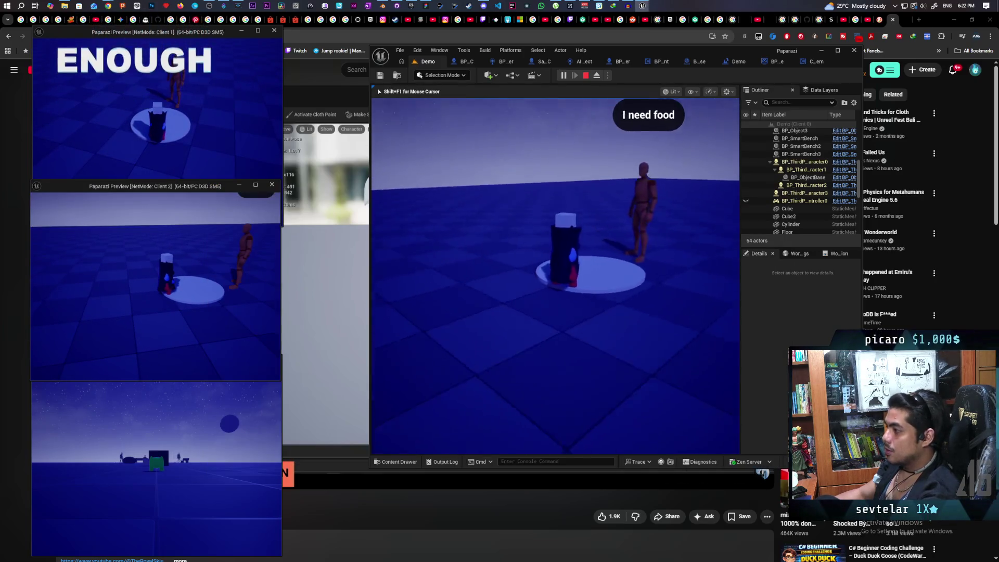
pyautogui.press('capslock')
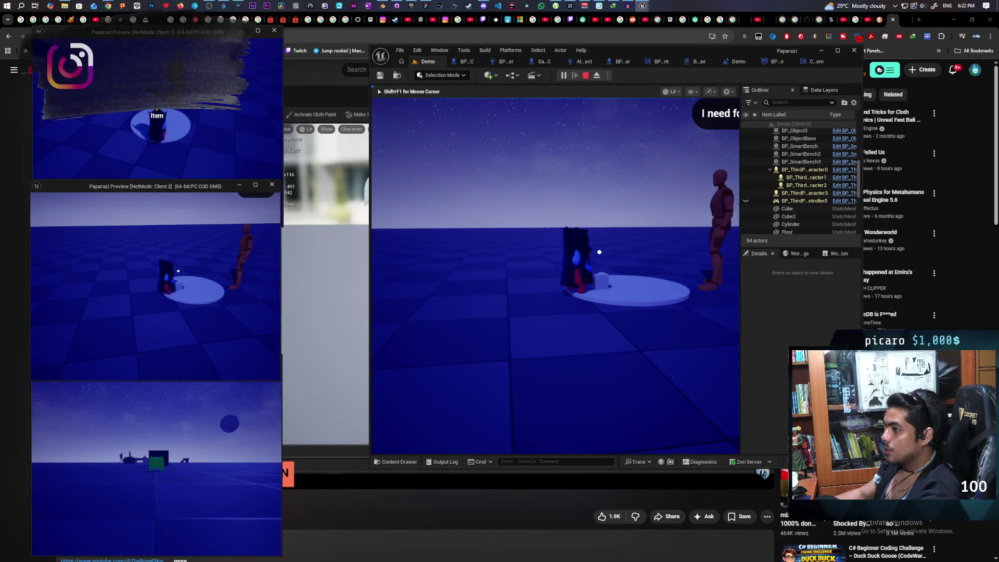
pyautogui.press('a')
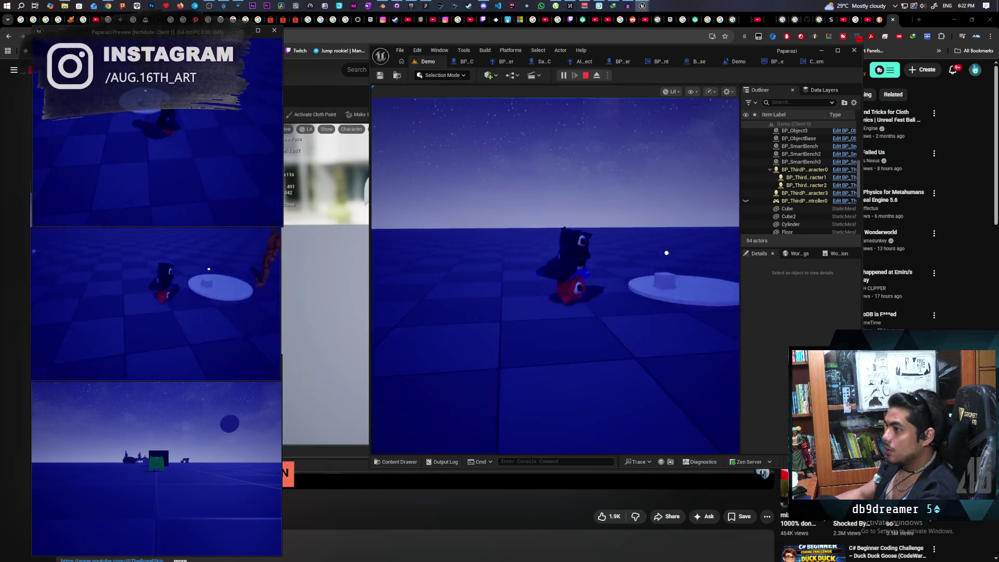
pyautogui.press('a')
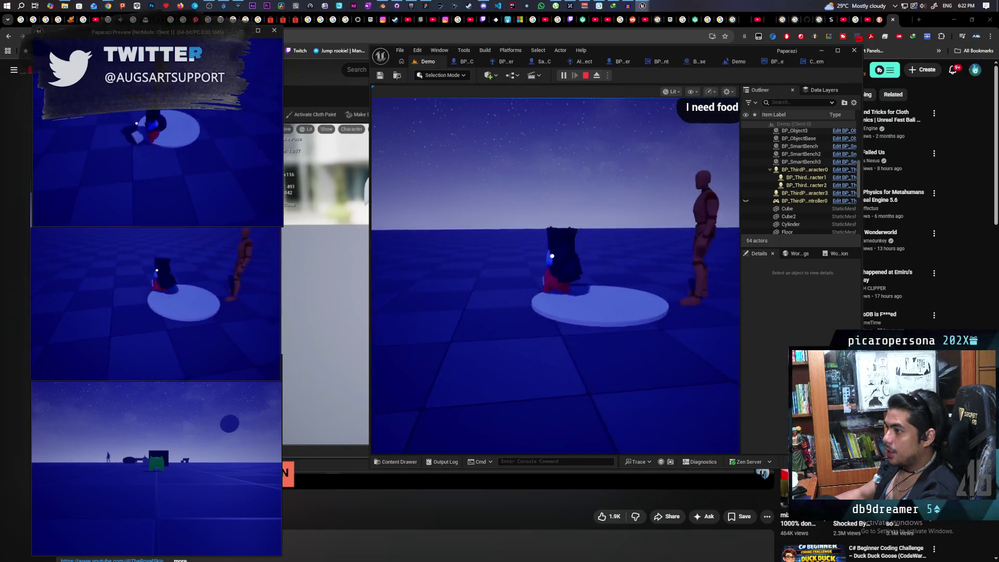
pyautogui.press('w')
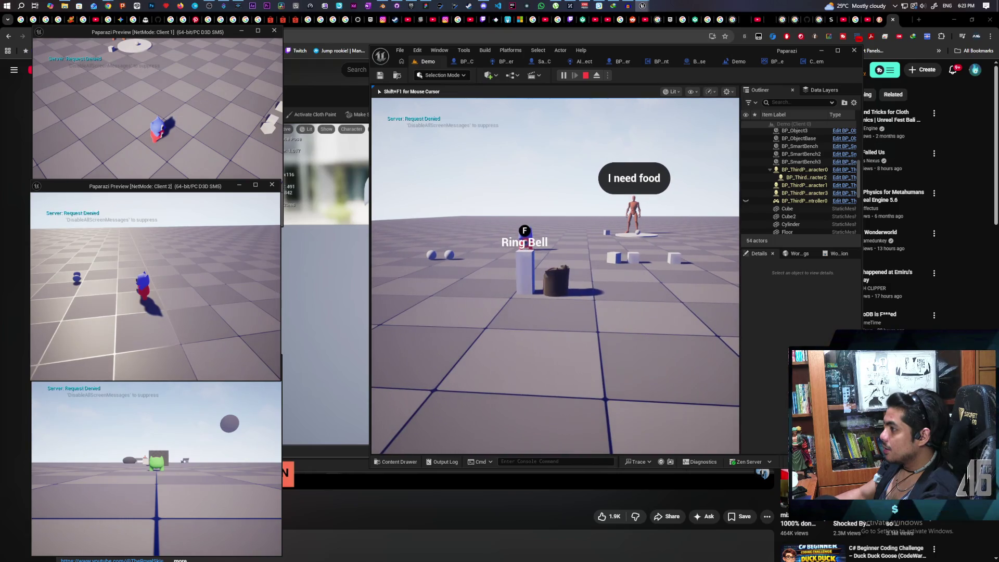
# Walk the character past the mannequin, platform and cubes onto the white disc.
pyautogui.press('w')
pyautogui.press('w')
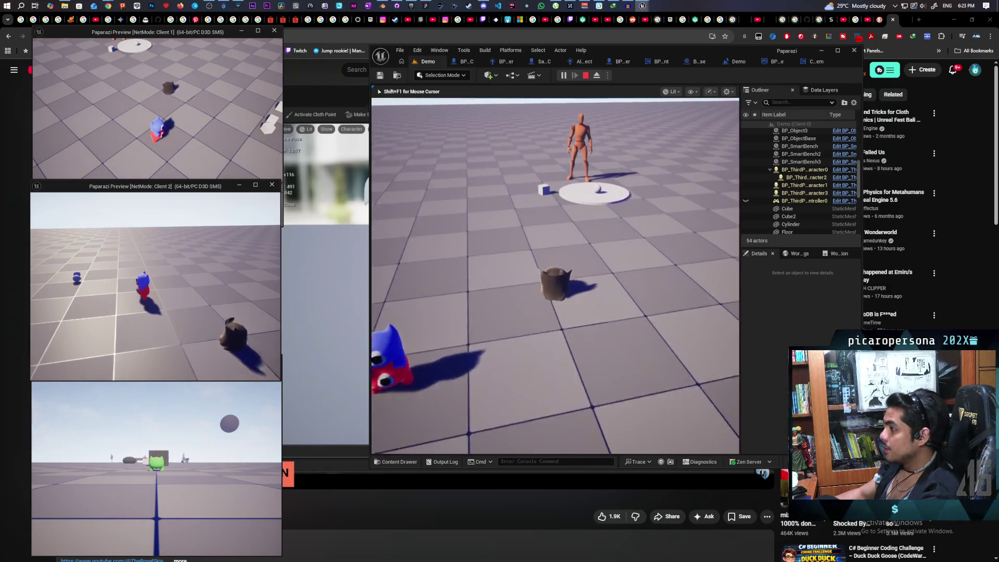
pyautogui.press('w')
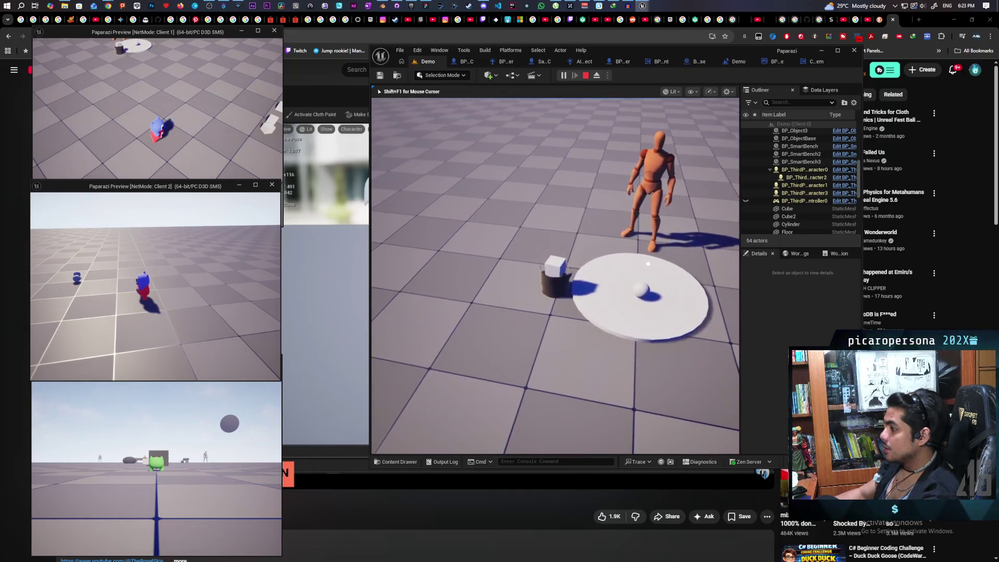
pyautogui.press('w')
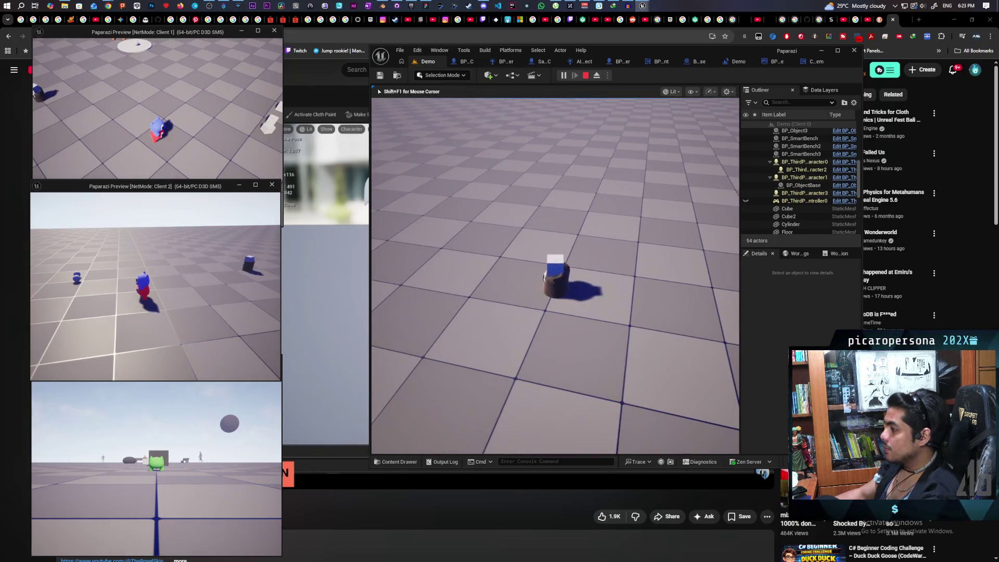
pyautogui.press('w')
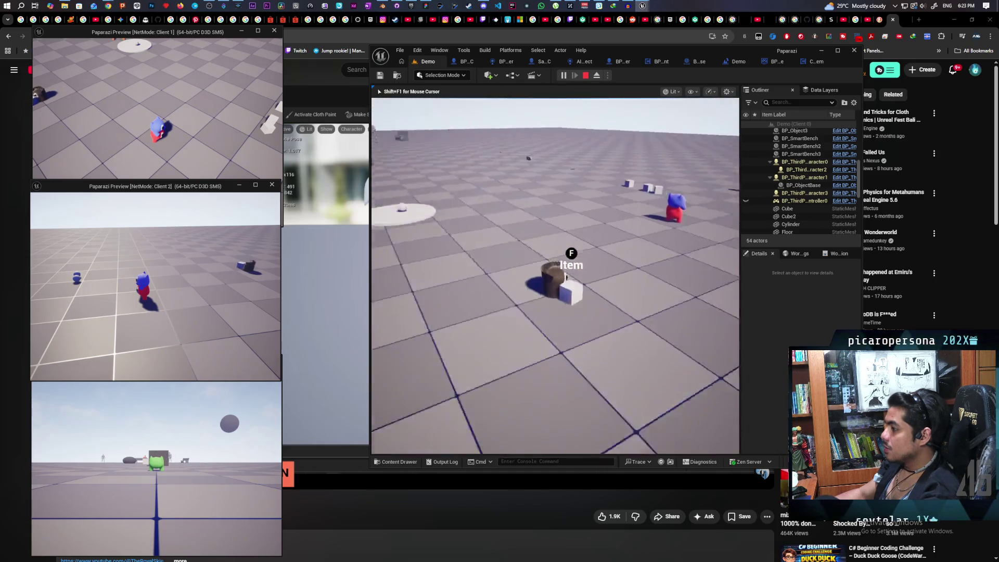
pyautogui.press('w')
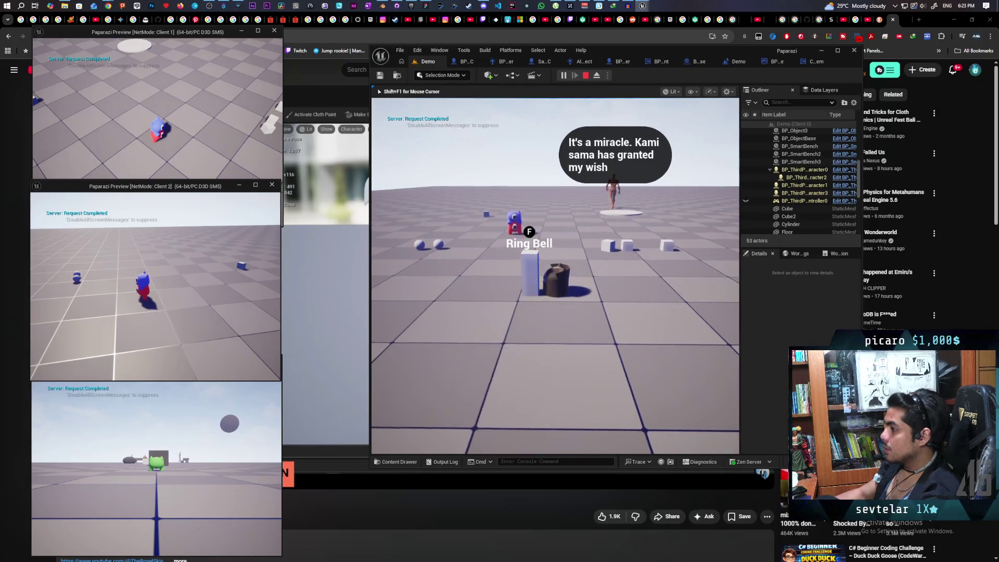
pyautogui.press('w')
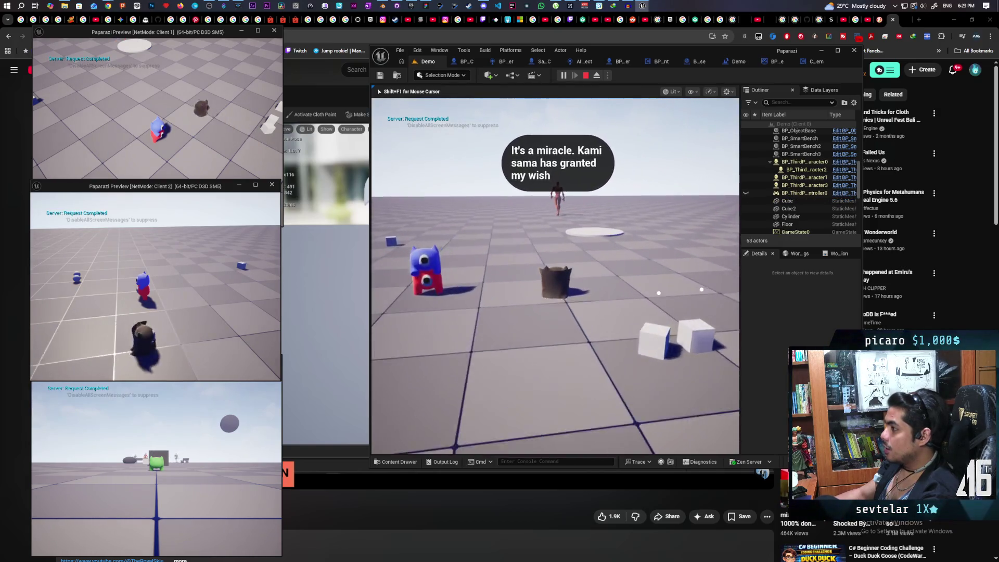
pyautogui.press('w')
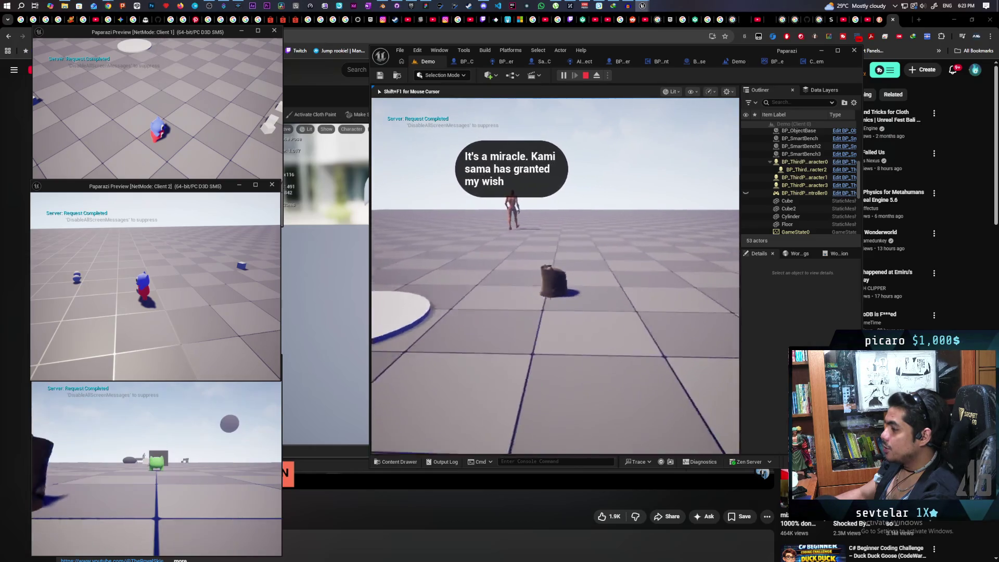
pyautogui.press('w')
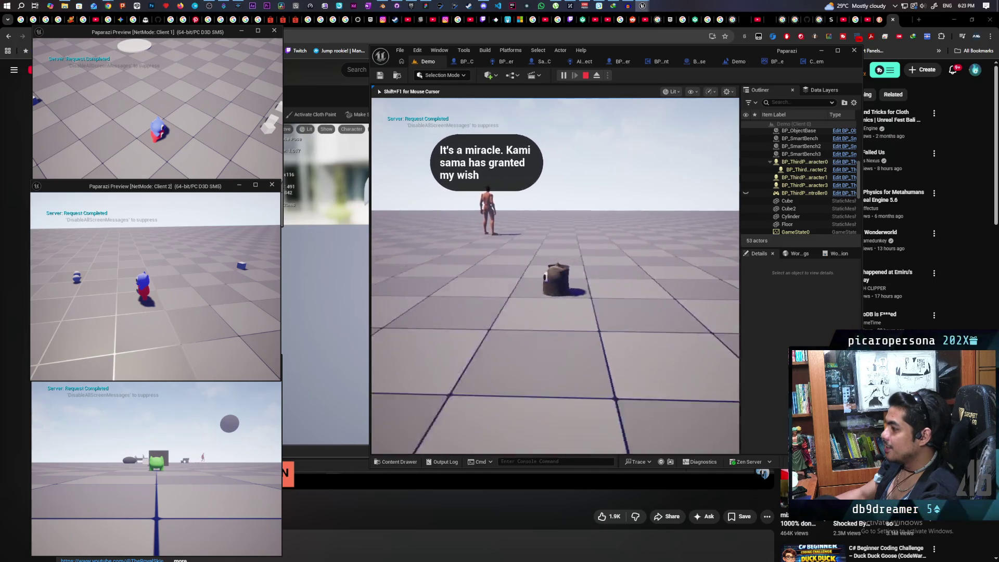
pyautogui.press('w')
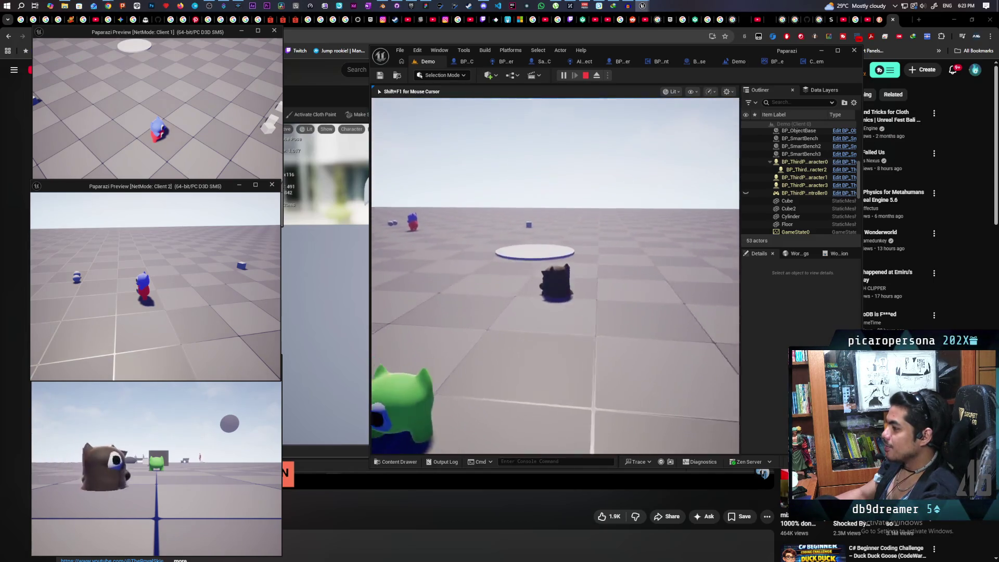
pyautogui.press('w')
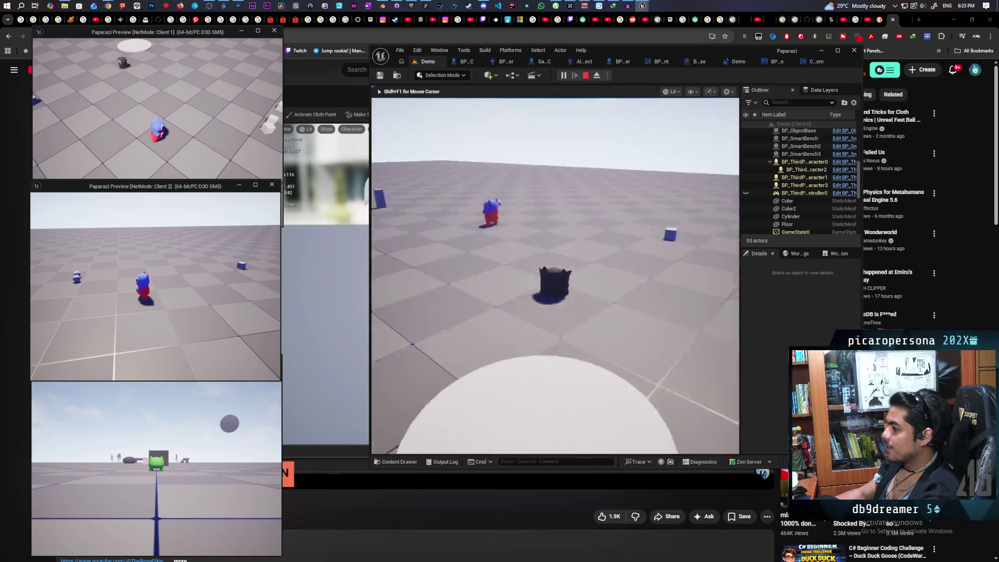
# Bring the character beside the green creature and the Client 2 character up to the stump.
pyautogui.press('w')
pyautogui.press('w')
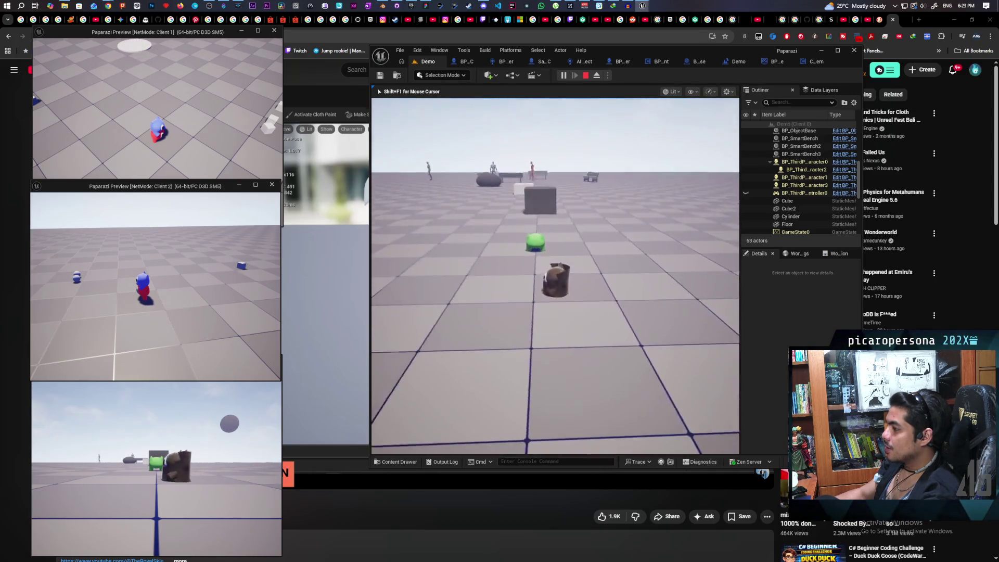
pyautogui.press('w')
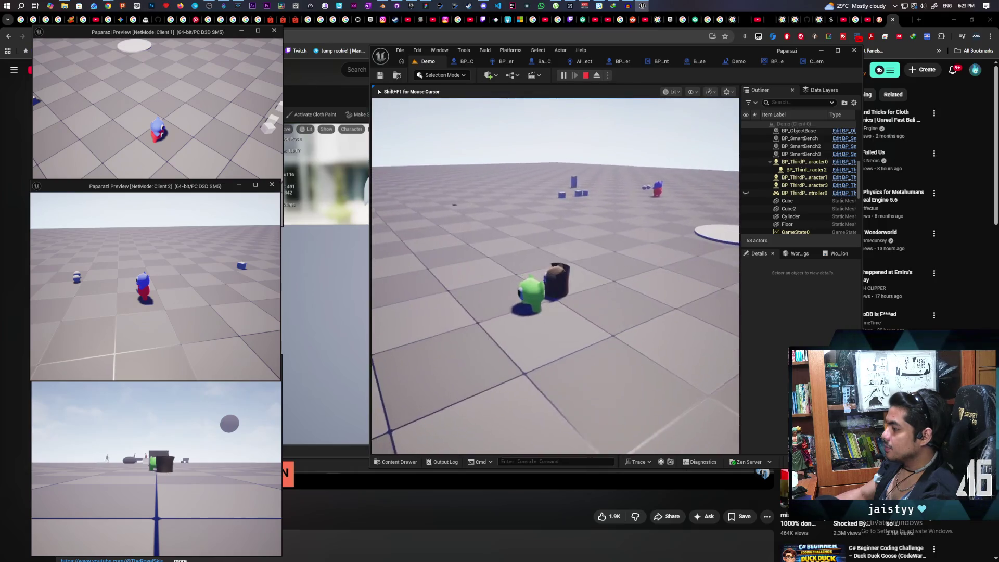
pyautogui.press('w')
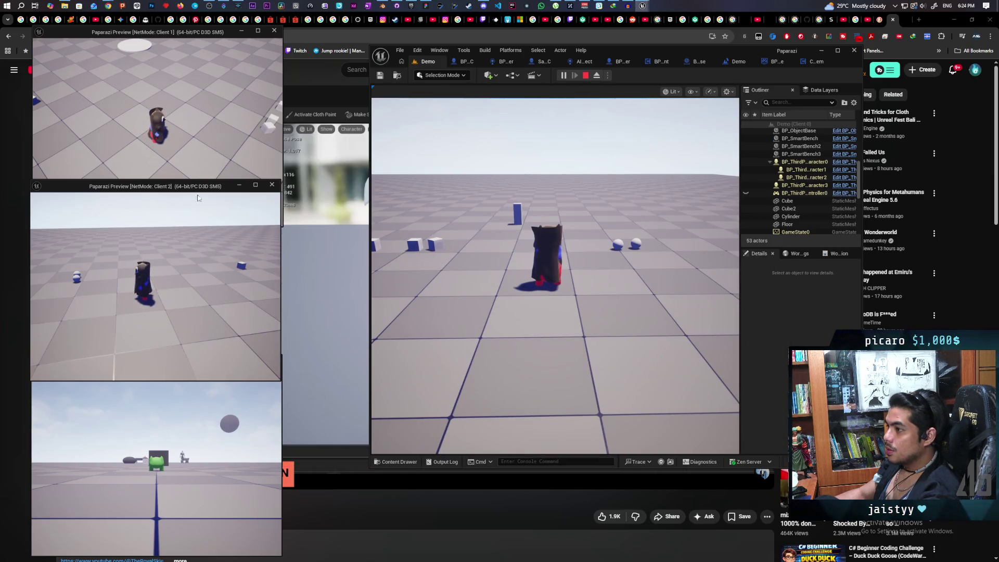
pyautogui.press('w')
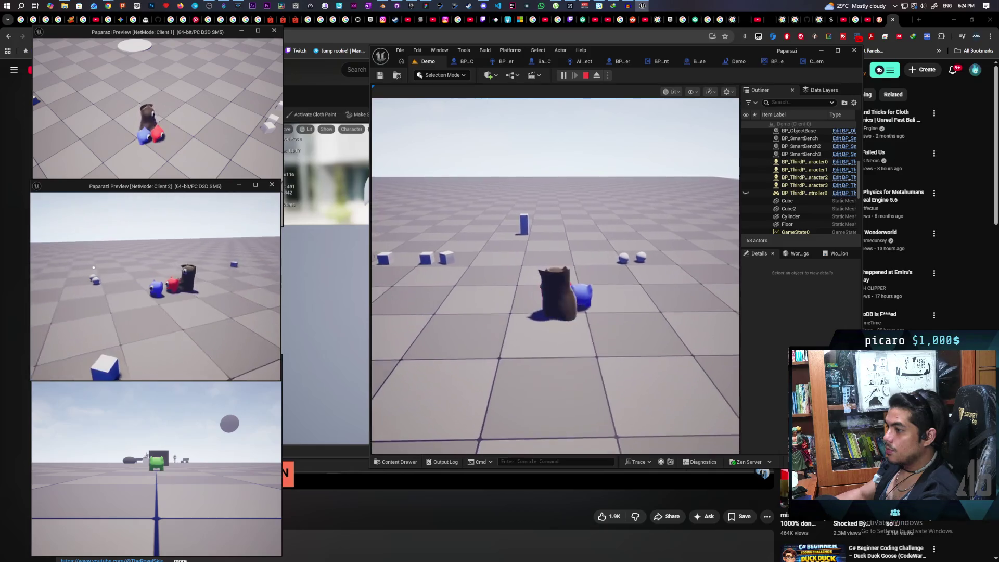
pyautogui.press('w')
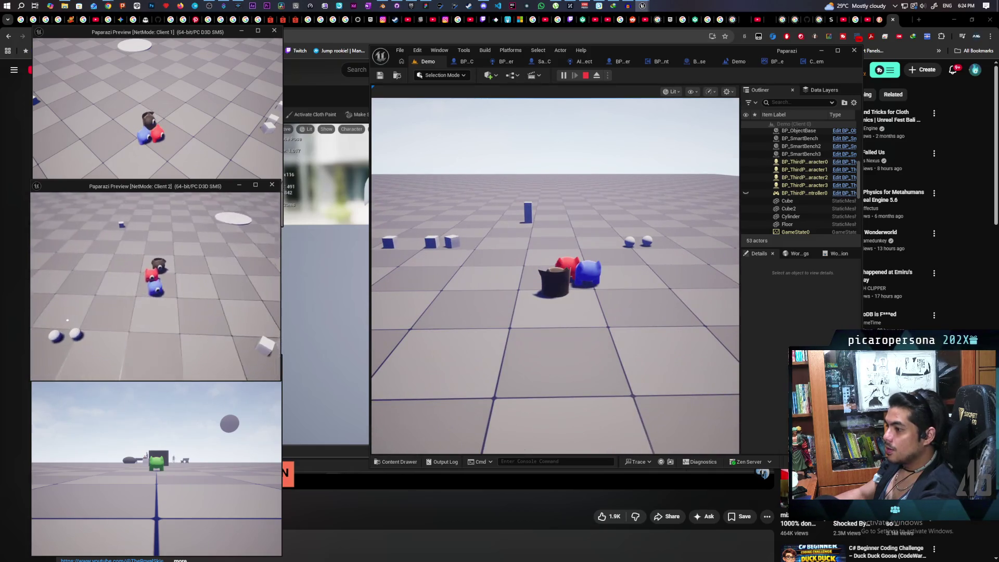
pyautogui.press('w')
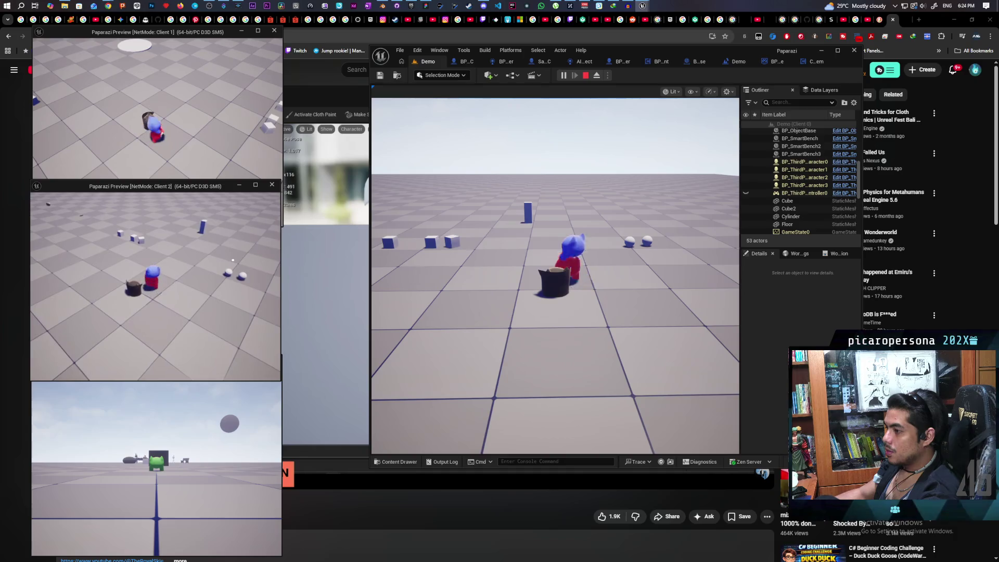
# Click into the game and run the character toward the blue cubes and onto the dark cube.
pyautogui.click(555, 312)
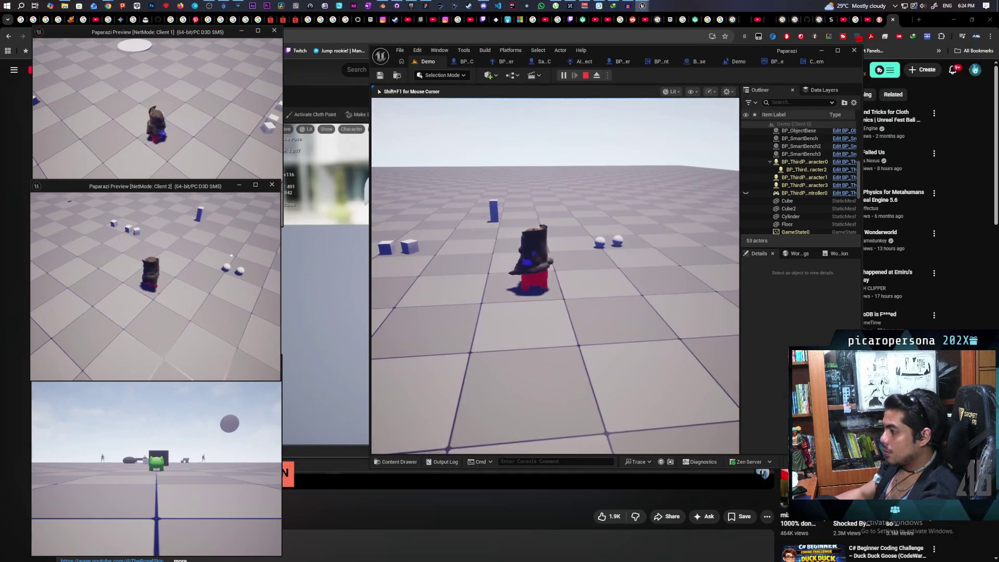
pyautogui.press('w')
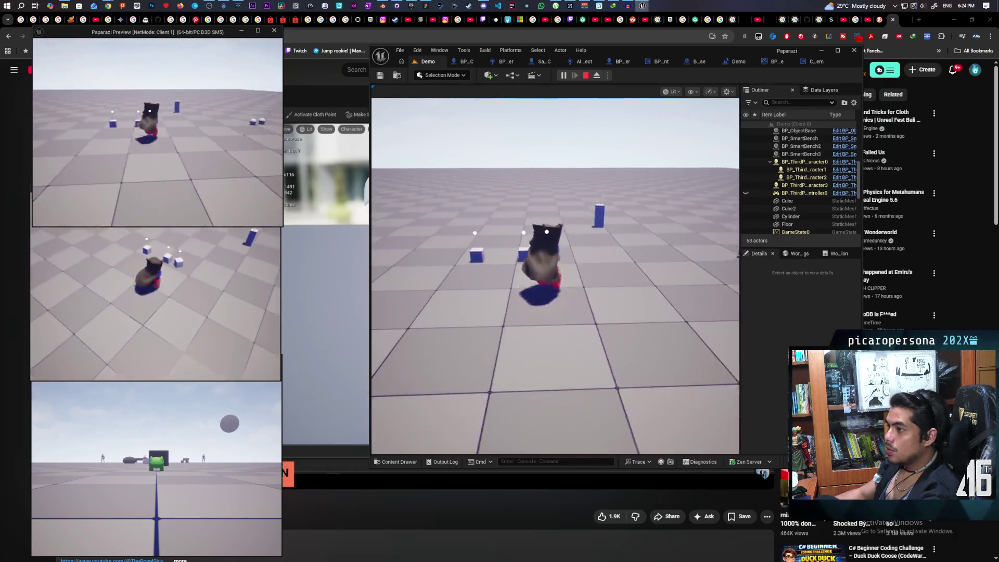
pyautogui.press('s')
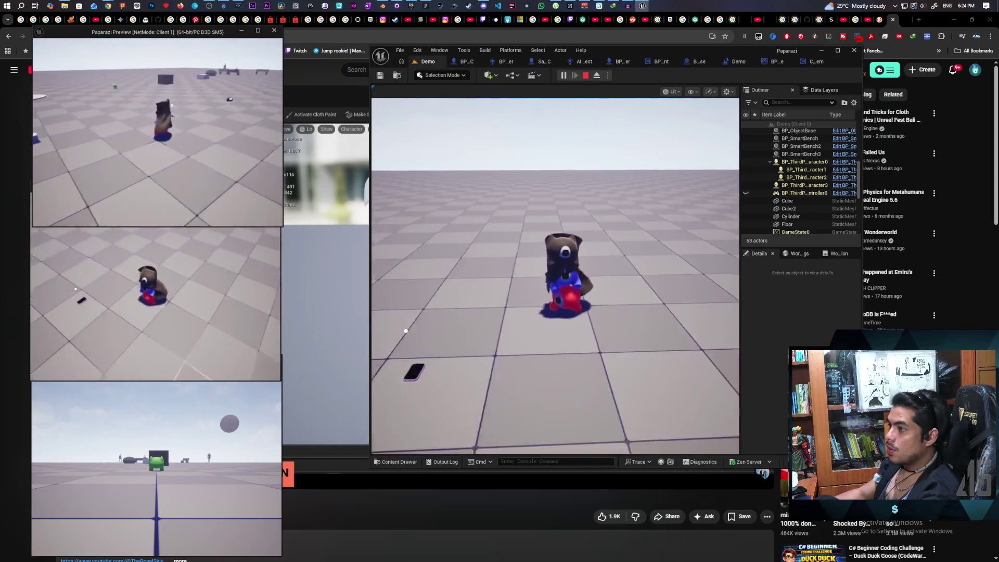
pyautogui.press('s')
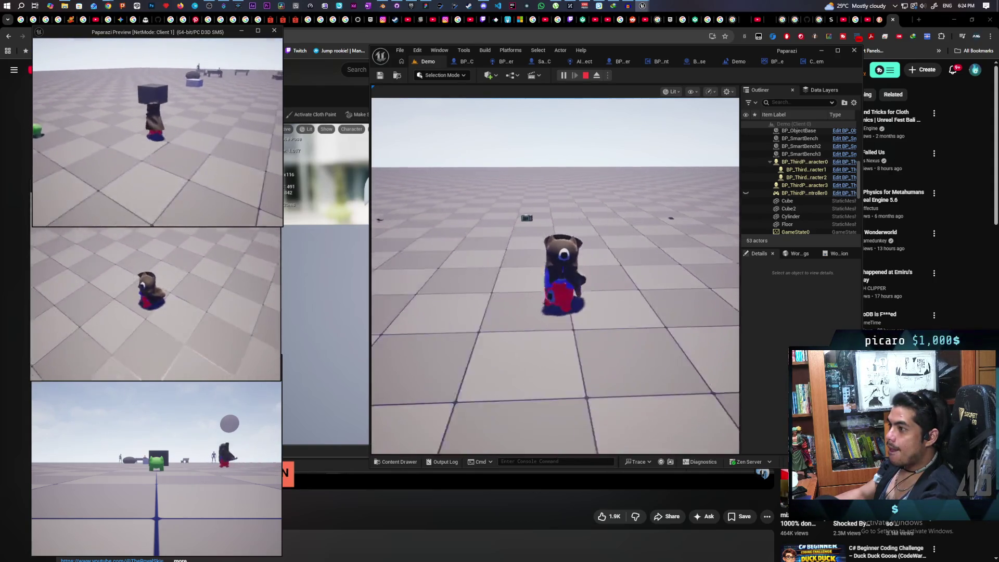
pyautogui.press('w')
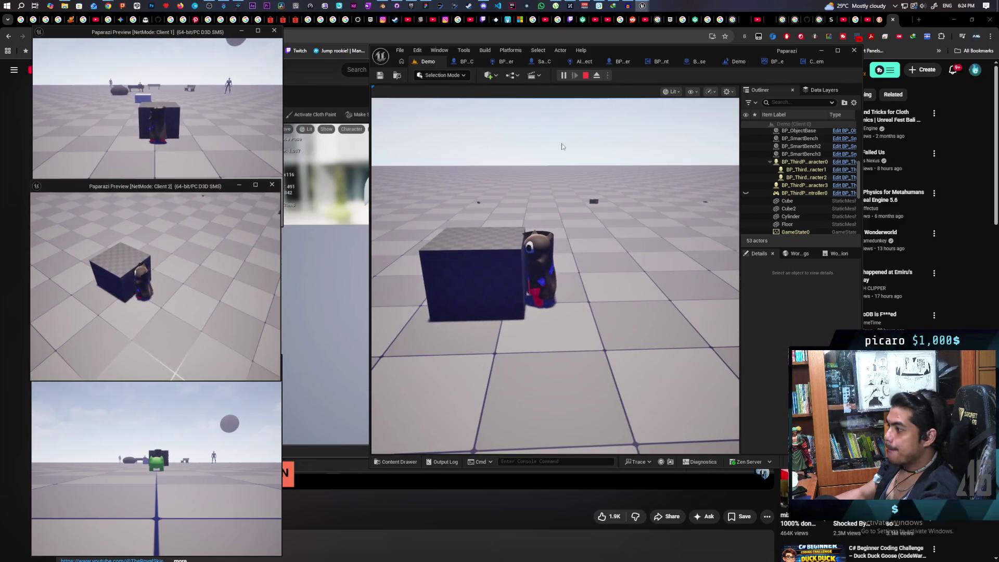
pyautogui.press('e')
pyautogui.press('e')
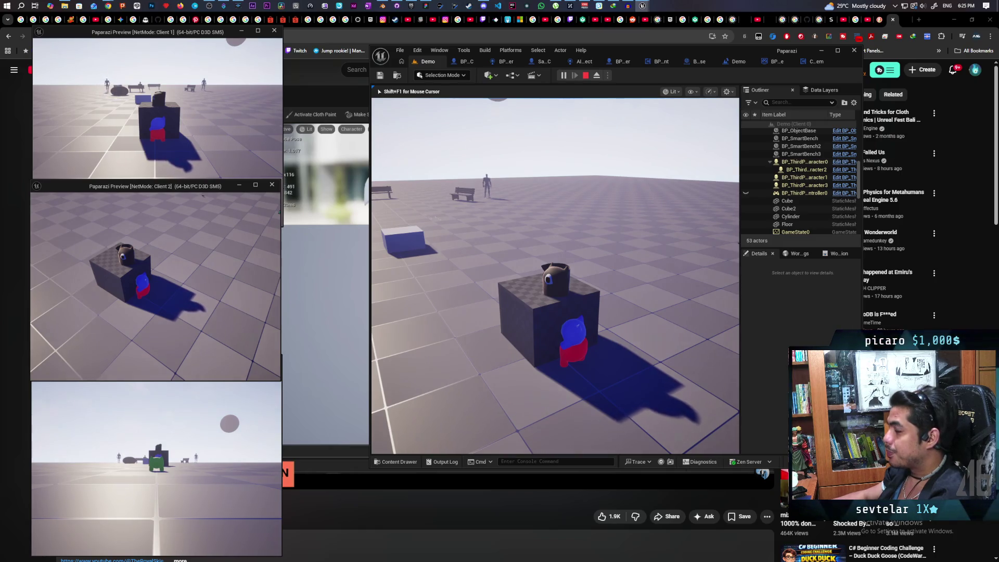
# Stop the play session with Esc, returning to the Demo level editor.
pyautogui.press('Escape')
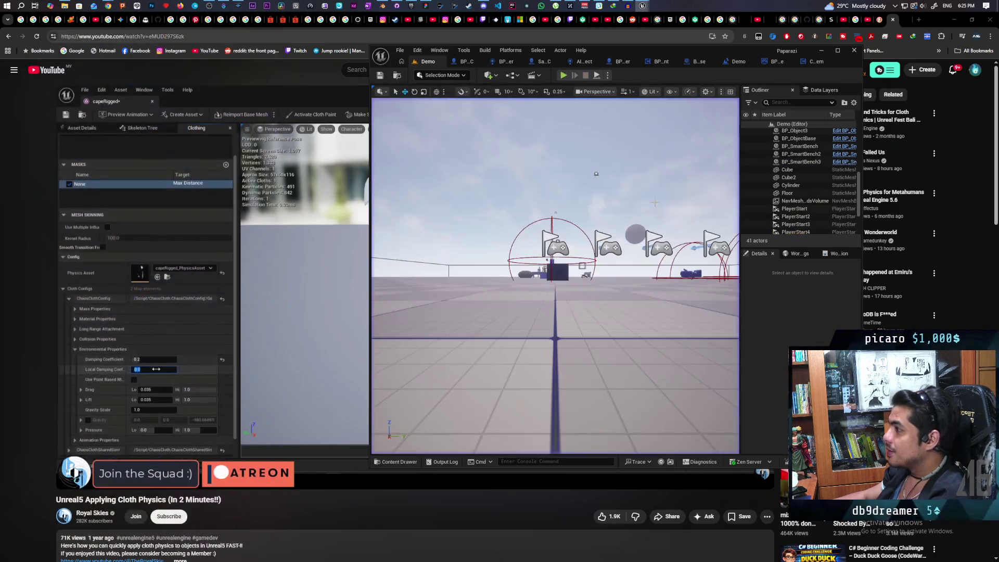
# Commit all 10 changed files to main with the summary 'added placeholder trenchcoat'.
pyautogui.click(396, 5)
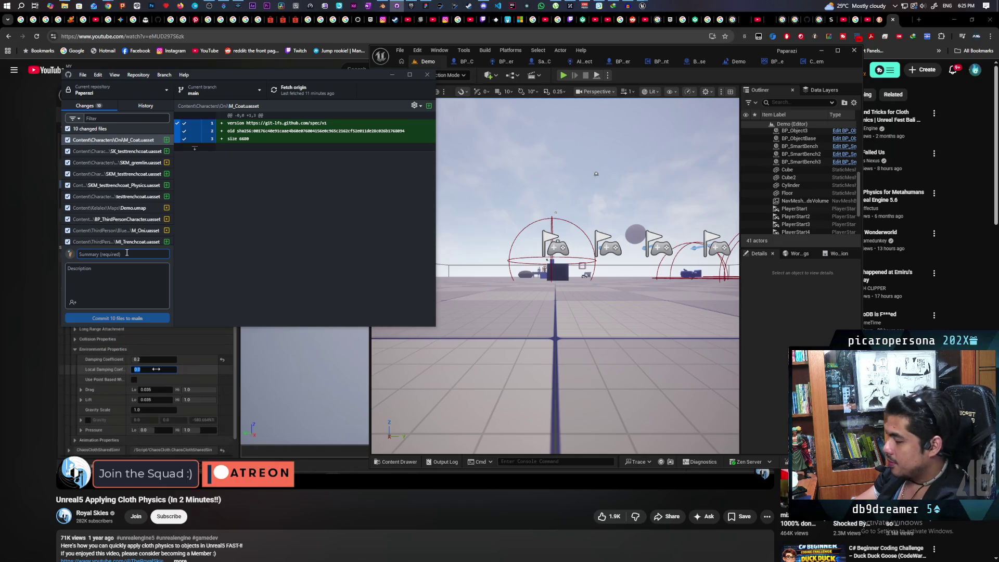
pyautogui.write('added')
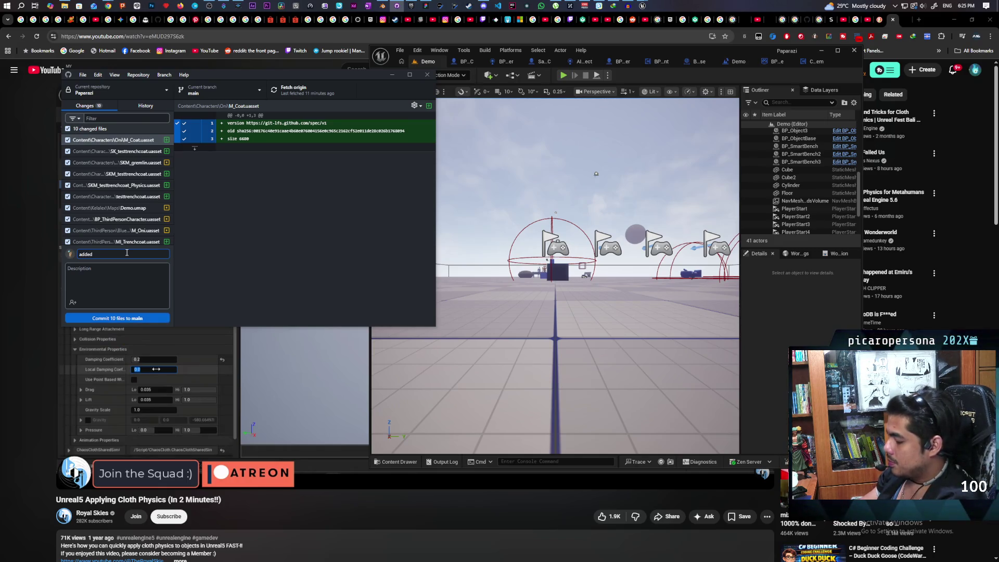
pyautogui.click(144, 110)
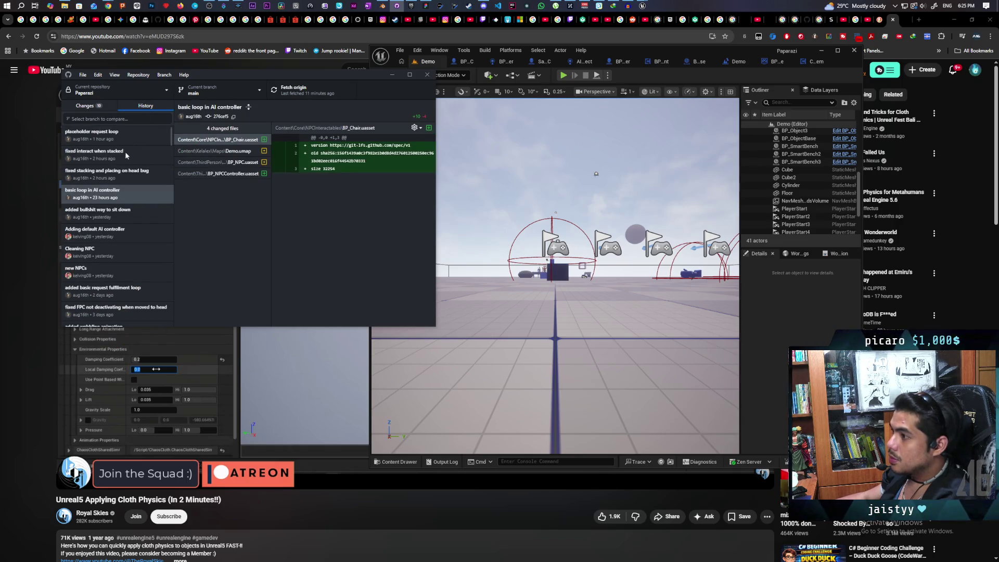
pyautogui.click(89, 106)
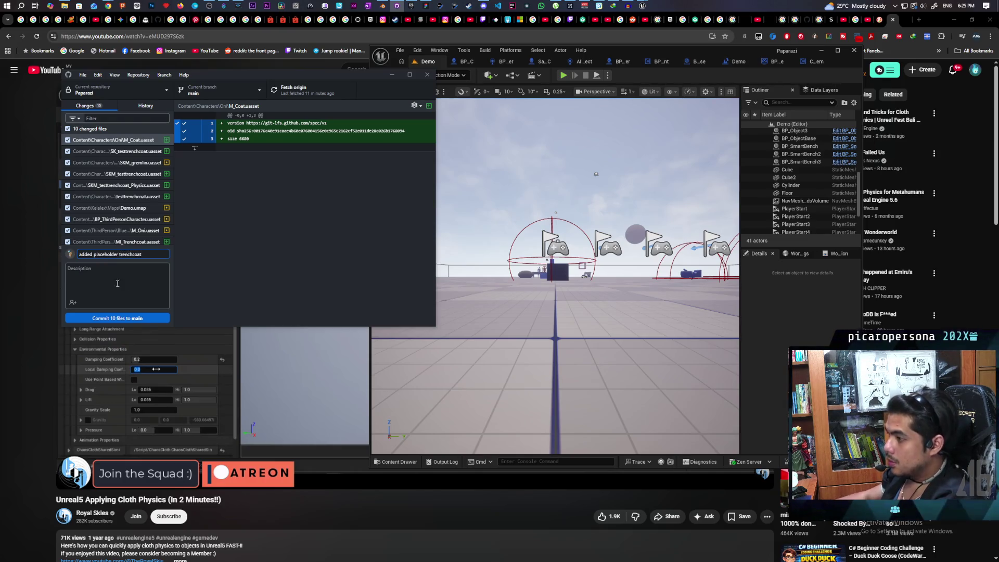
pyautogui.click(137, 318)
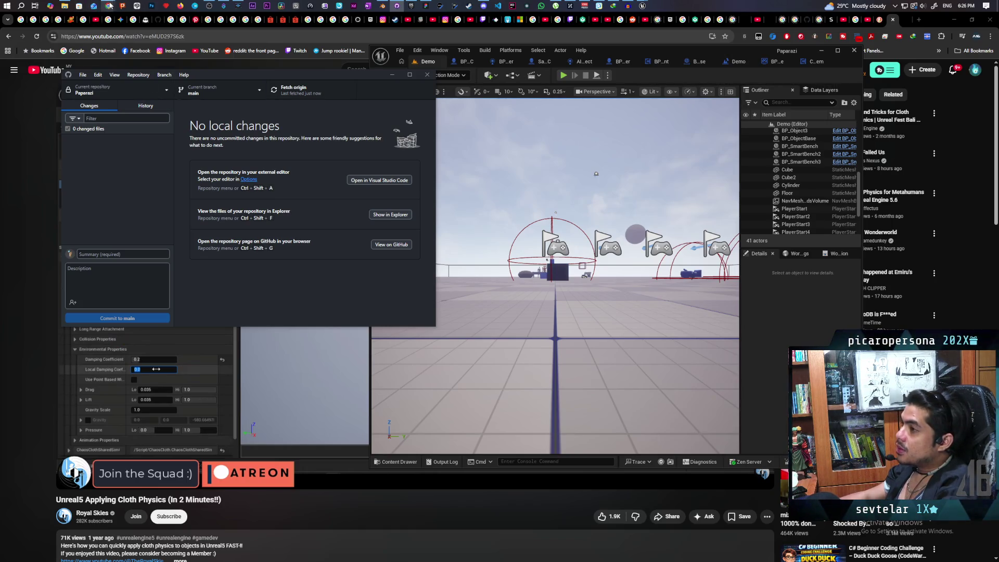
pyautogui.moveTo(109, 5)
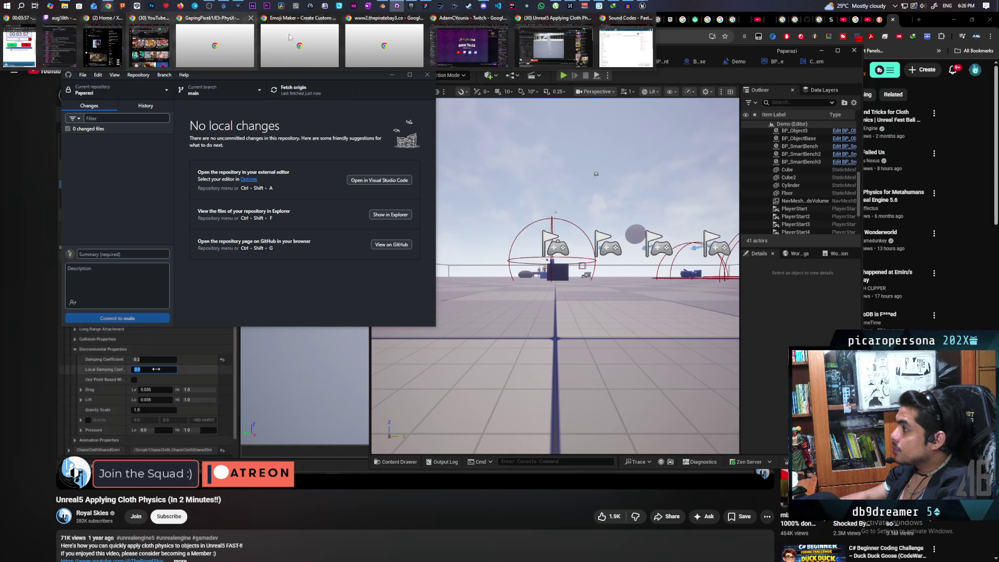
pyautogui.moveTo(534, 54)
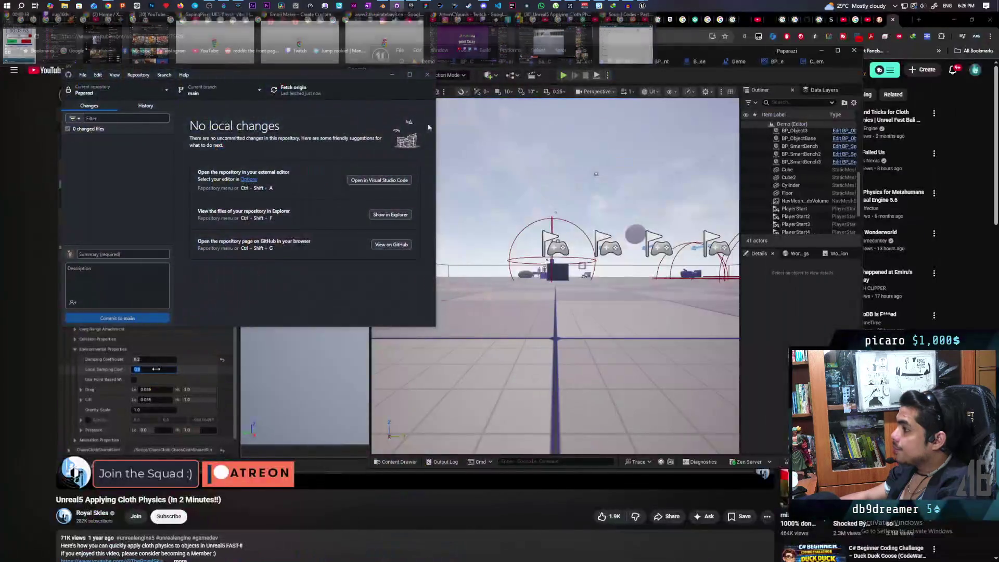
# Bring the SKM_testtrenchcoat editor forward and orbit the preview to center the coat.
pyautogui.moveTo(643, 5)
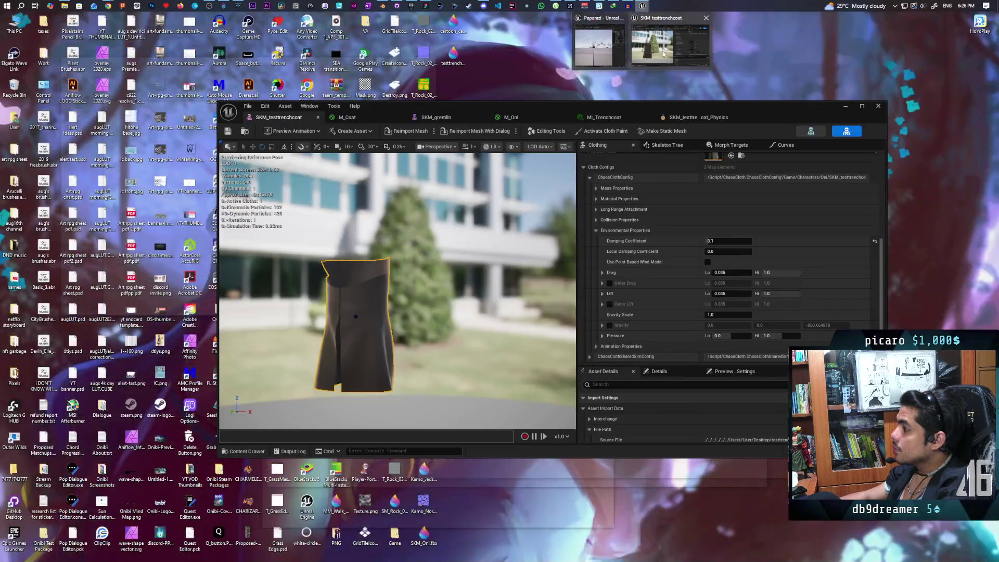
pyautogui.click(666, 41)
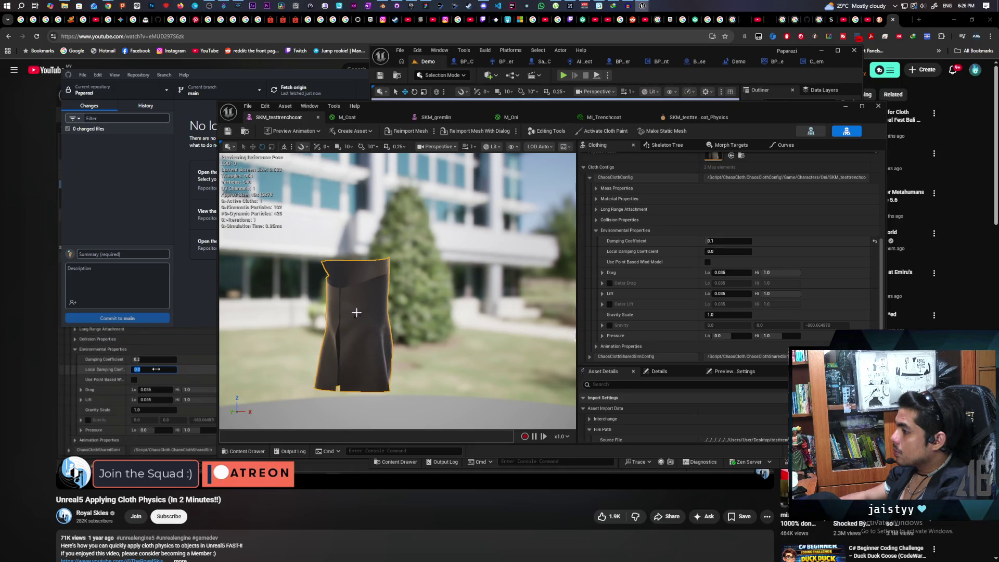
pyautogui.moveTo(353, 313)
pyautogui.mouseDown()
pyautogui.moveTo(333, 289)
pyautogui.moveTo(333, 270)
pyautogui.moveTo(359, 271)
pyautogui.moveTo(335, 268)
pyautogui.moveTo(346, 270)
pyautogui.mouseUp()
pyautogui.scroll(3, 692, 258)
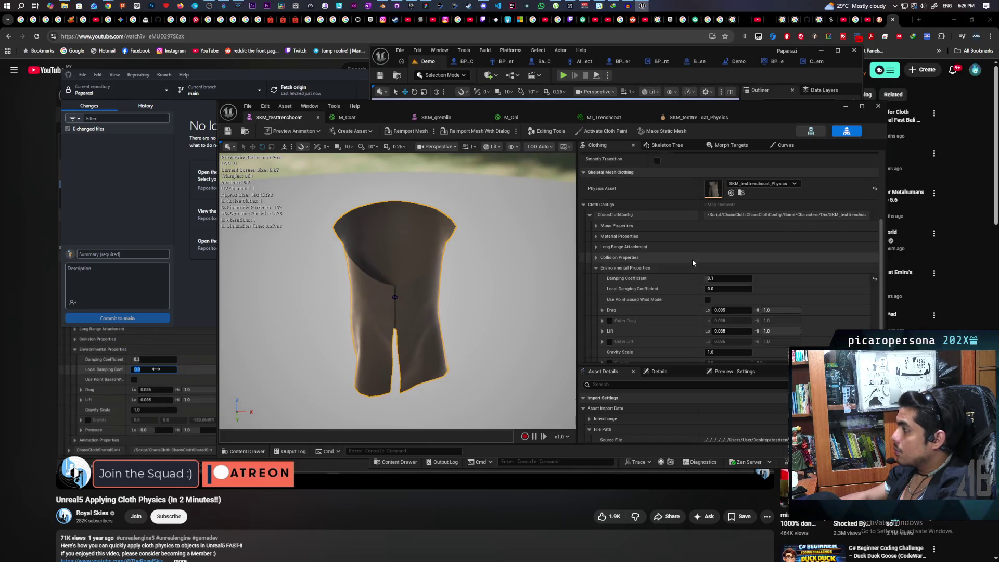
# Enlarge the capsule body in the coat's physics asset and move it lower down the coat.
pyautogui.doubleClick(714, 188)
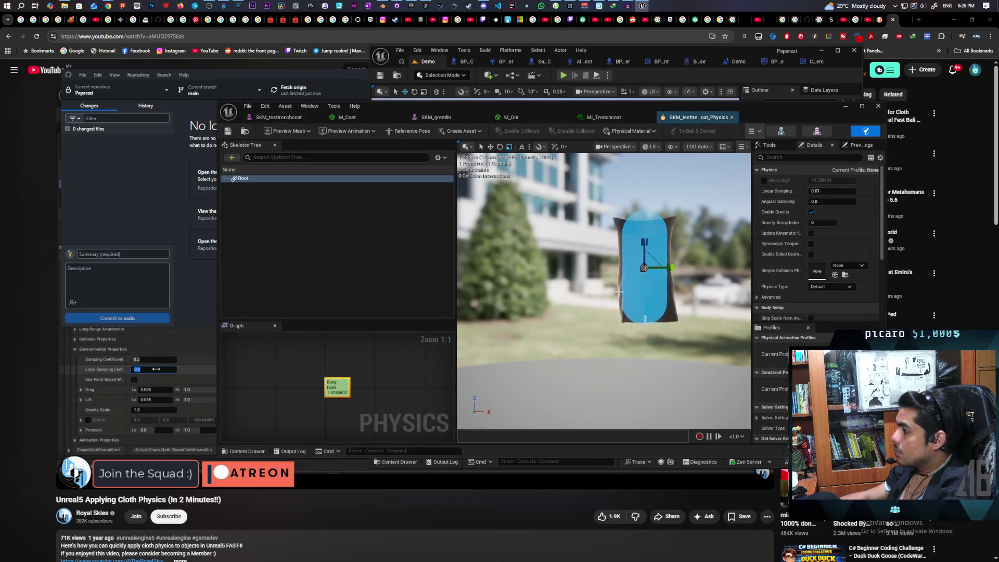
pyautogui.scroll(4, 649, 298)
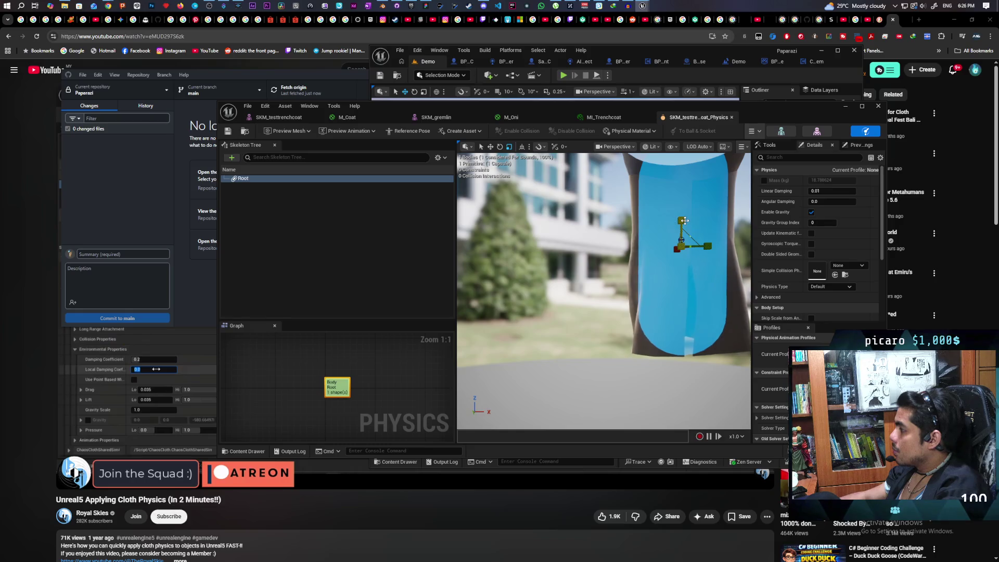
pyautogui.moveTo(684, 221)
pyautogui.mouseDown()
pyautogui.moveTo(694, 245)
pyautogui.moveTo(731, 247)
pyautogui.mouseUp()
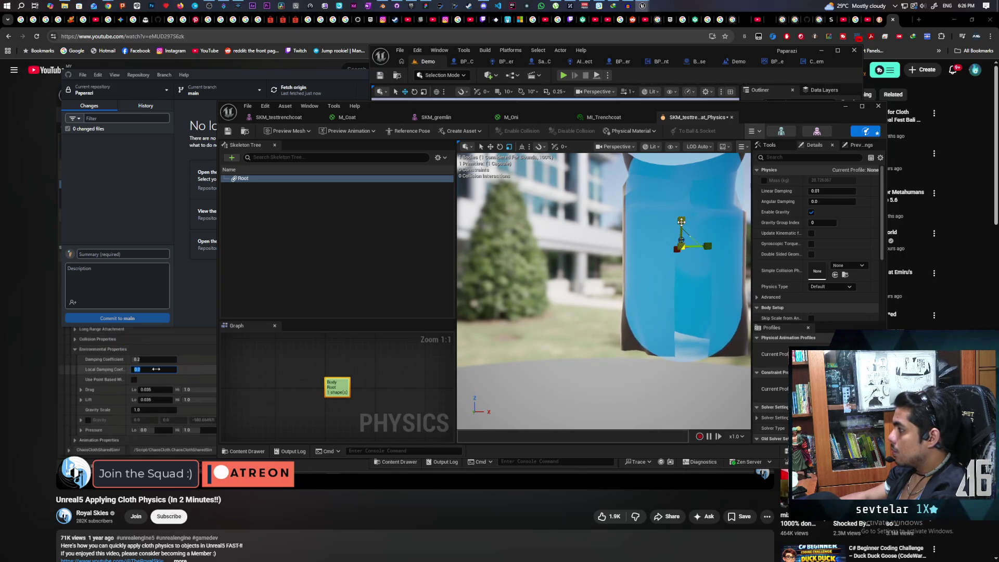
pyautogui.moveTo(681, 221); pyautogui.dragTo(685, 303)
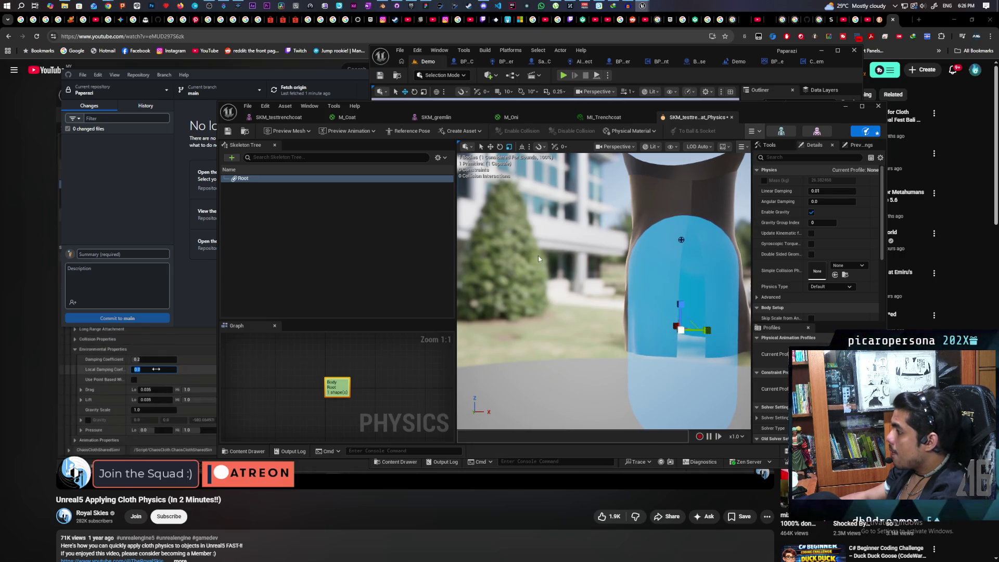
# Save the physics asset and launch a new three-client multiplayer play test of the Demo level.
pyautogui.click(228, 130)
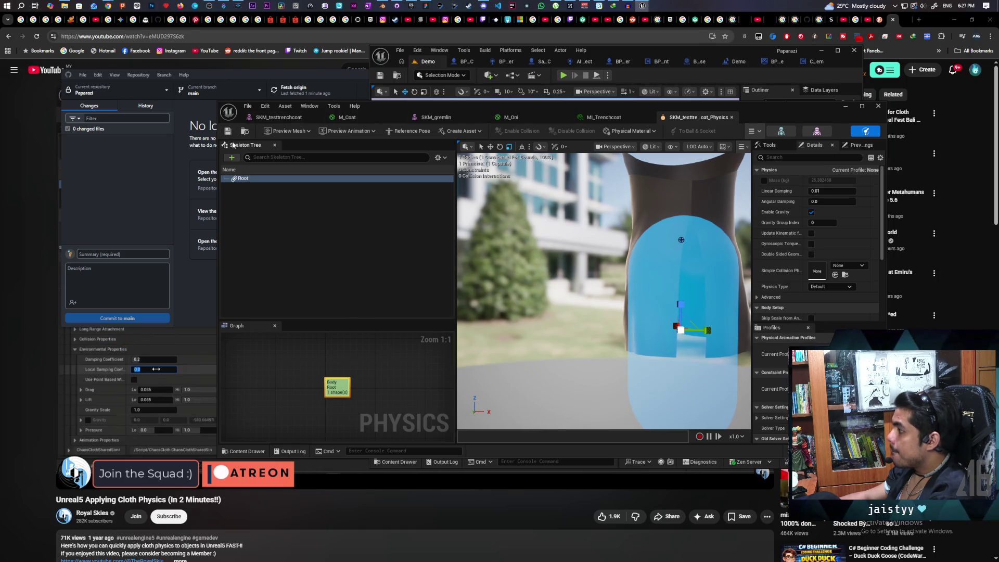
pyautogui.moveTo(618, 213); pyautogui.dragTo(780, 219)
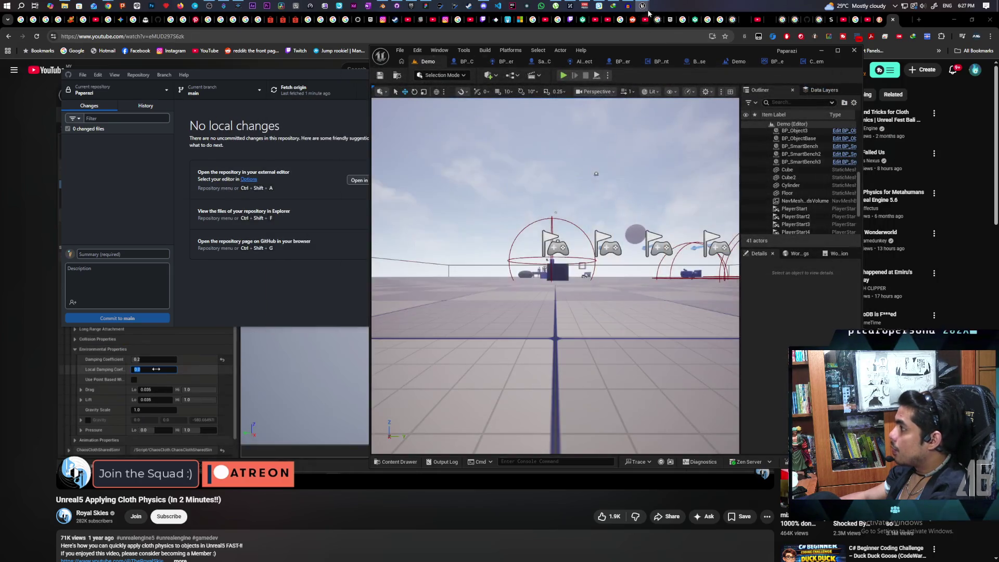
pyautogui.hotkey('alt', 'p')
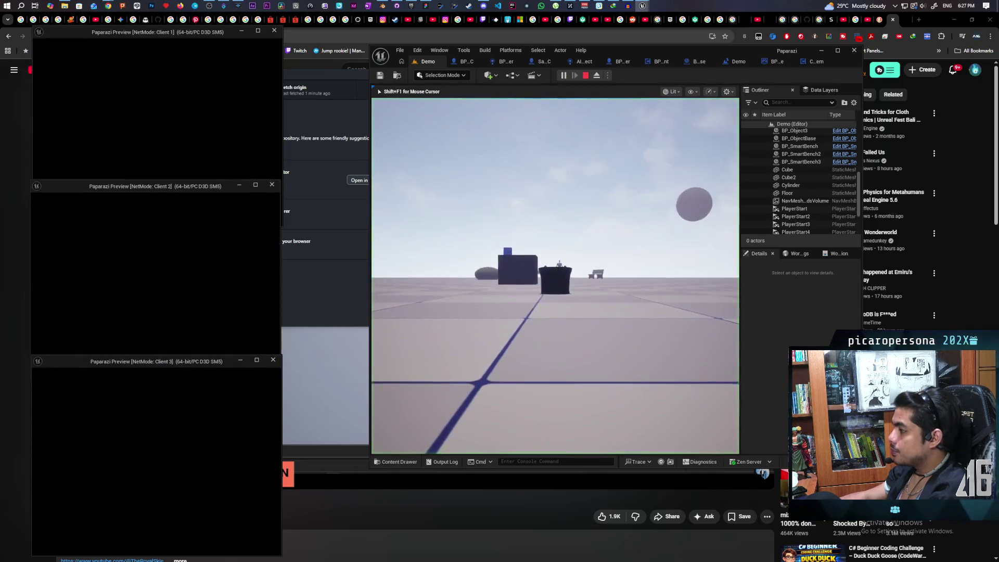
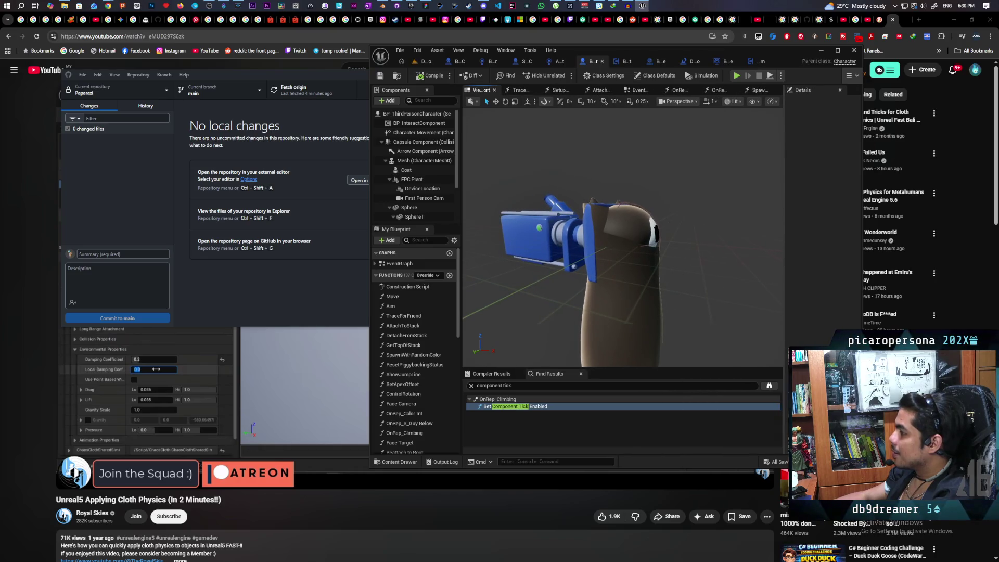
# Select the Coat component, filter Details by 'custom', and expand Custom Primitive Data Defaults to Color.
pyautogui.click(602, 325)
pyautogui.moveTo(784, 268)
pyautogui.mouseDown()
pyautogui.moveTo(723, 244)
pyautogui.moveTo(691, 166)
pyautogui.mouseUp()
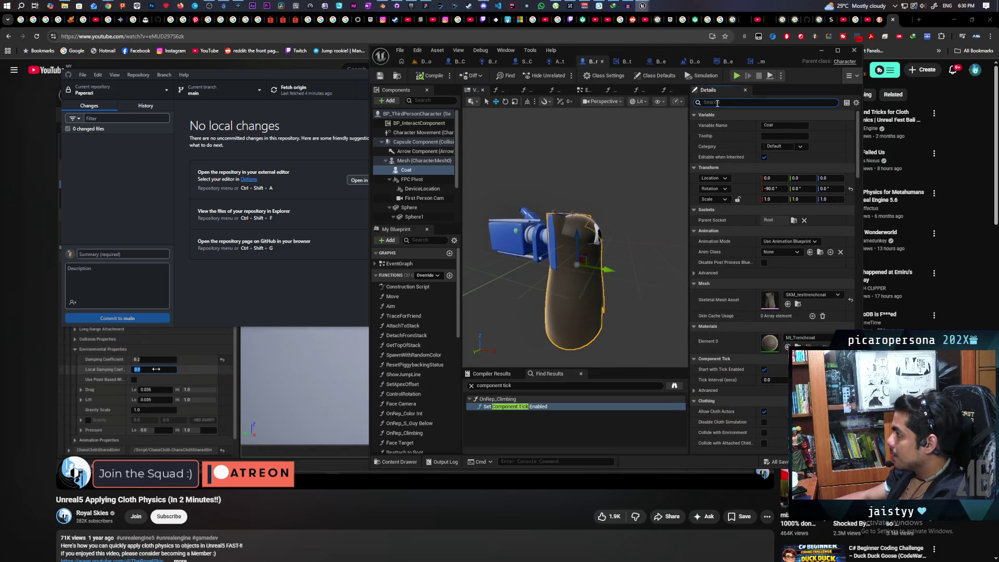
pyautogui.write('cut')
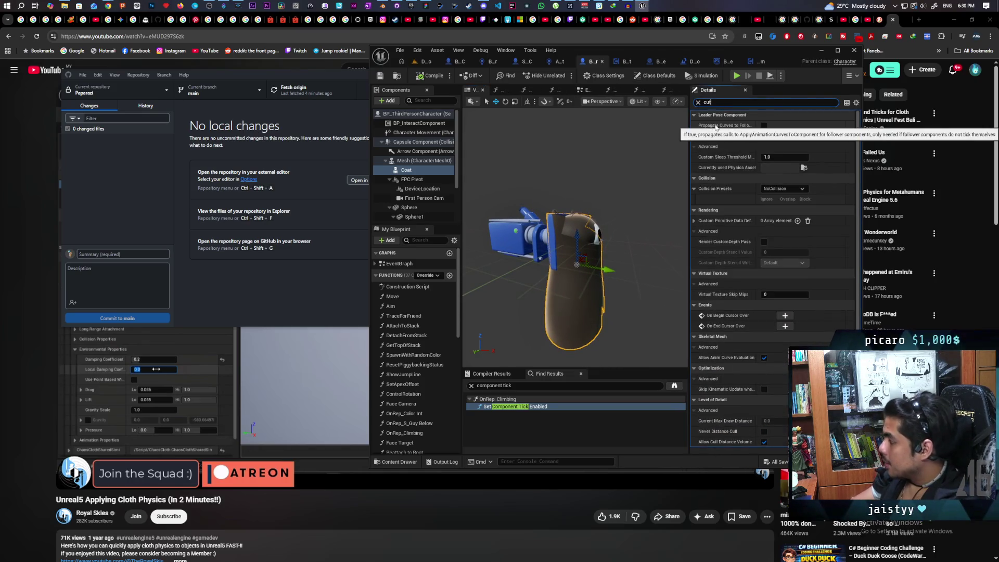
pyautogui.write('stom')
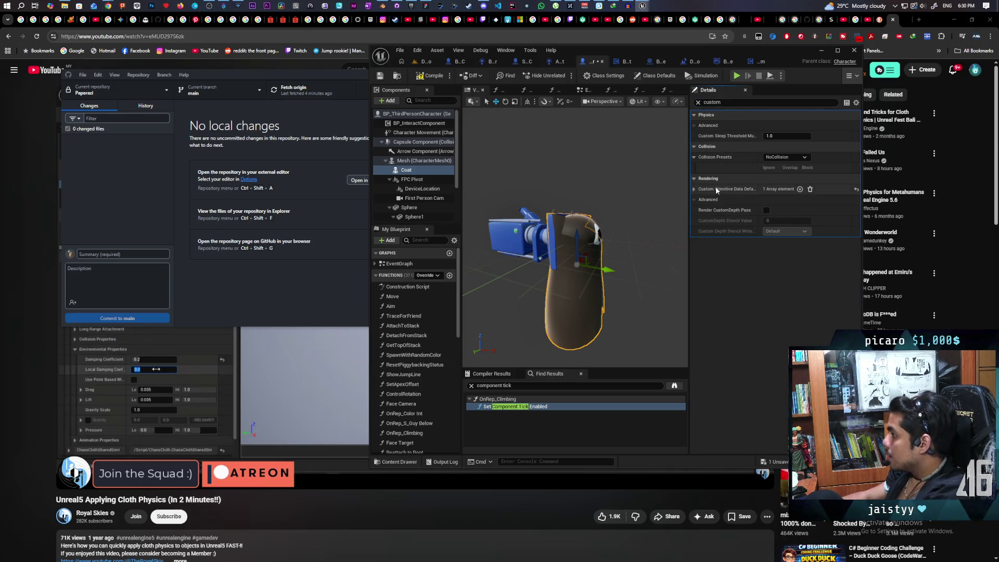
pyautogui.click(695, 188)
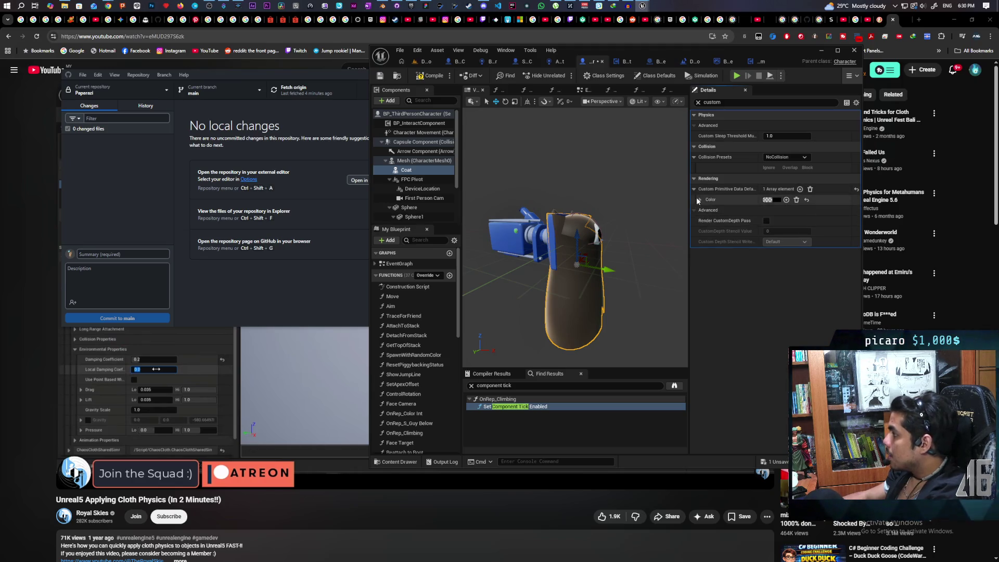
pyautogui.click(700, 200)
# Add the coat colour's G, B and A channels and apply a light grey at 0.88 brightness.
pyautogui.click(768, 222)
pyautogui.click(769, 233)
pyautogui.click(768, 200)
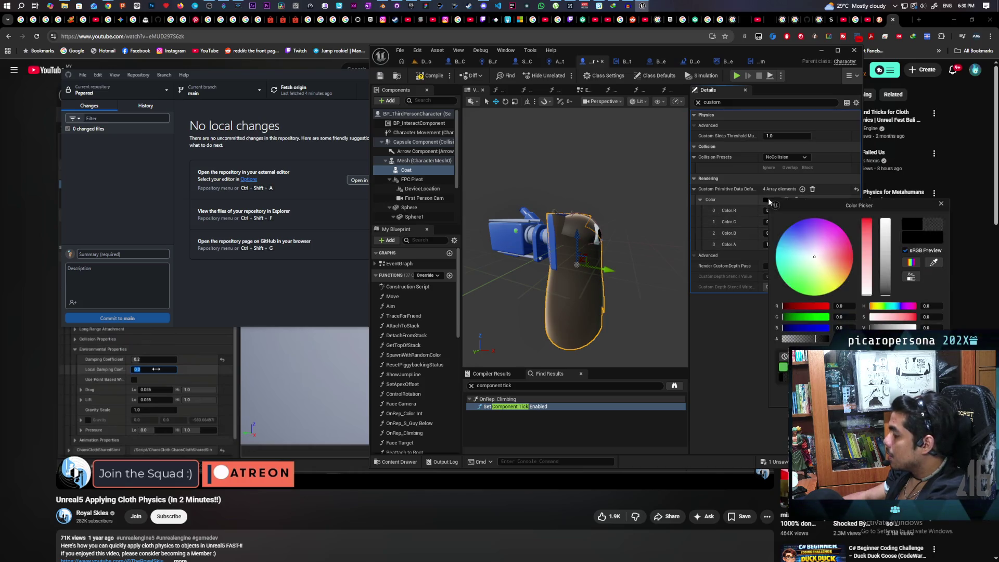
pyautogui.moveTo(882, 250); pyautogui.dragTo(883, 234)
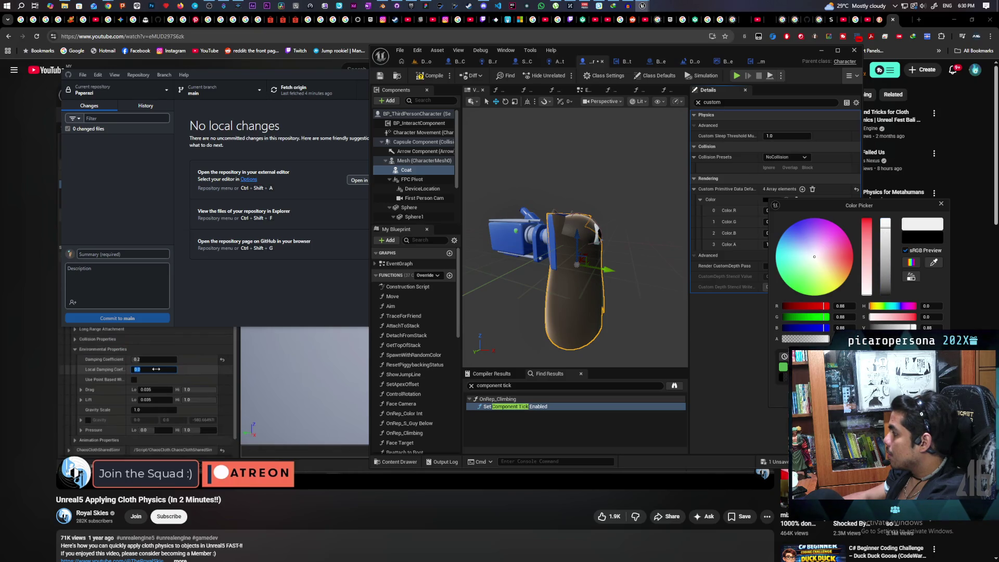
pyautogui.click(779, 200)
# Change the coat colour to a tan of about 0.39, 0.22, 0.10, then go back to the Demo level.
pyautogui.click(779, 200)
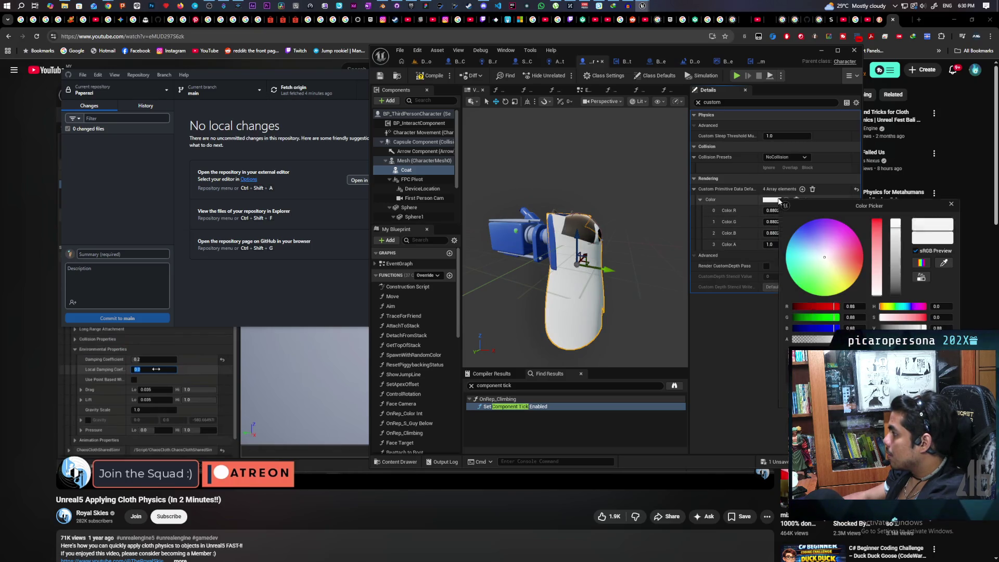
pyautogui.moveTo(838, 261); pyautogui.dragTo(897, 254)
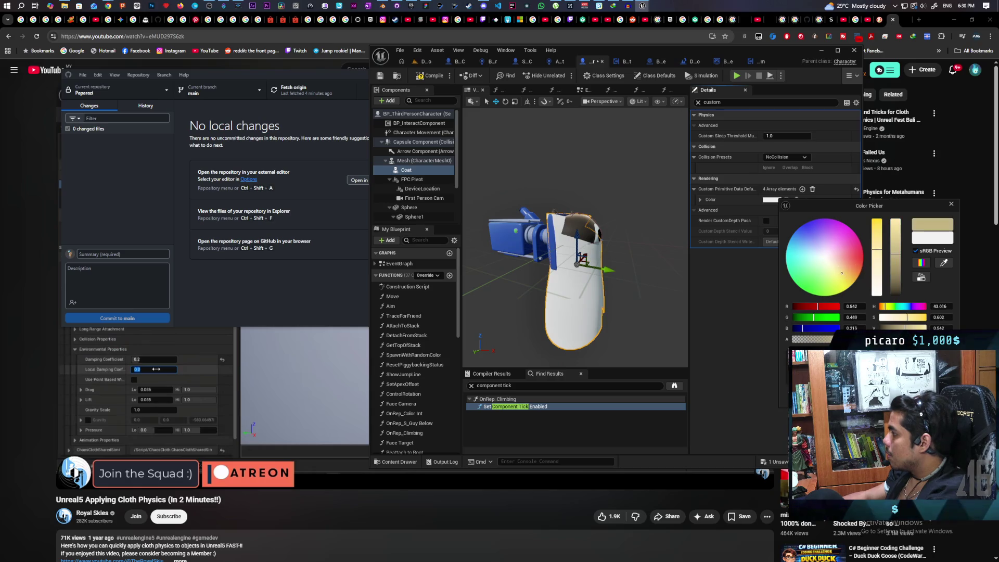
pyautogui.click(849, 272)
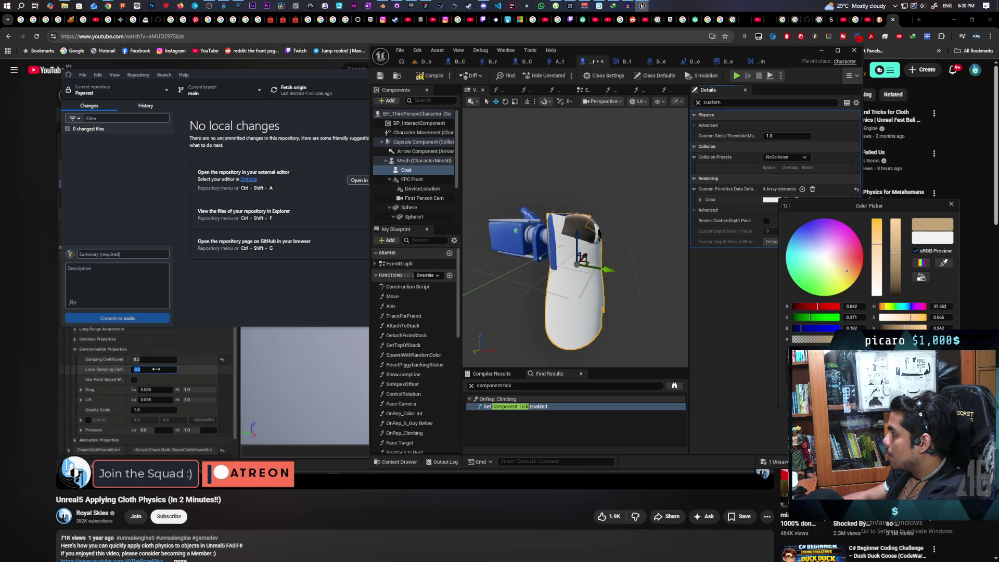
pyautogui.click(700, 200)
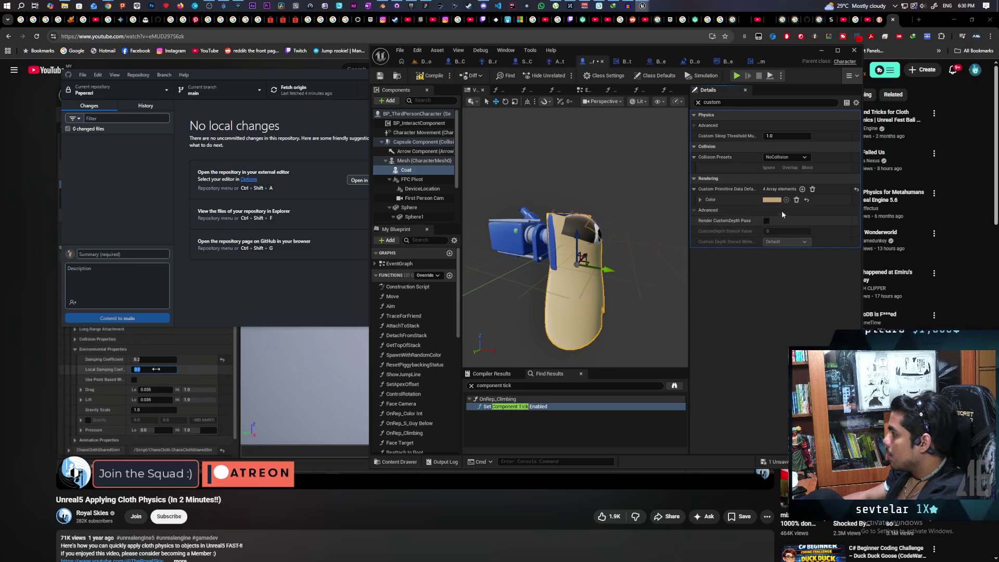
pyautogui.click(776, 200)
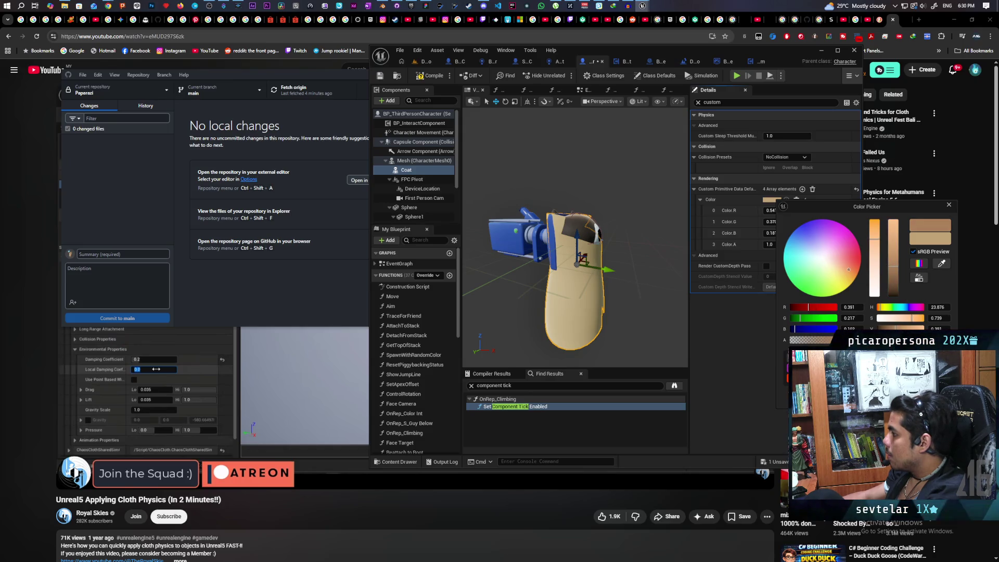
pyautogui.press('Return')
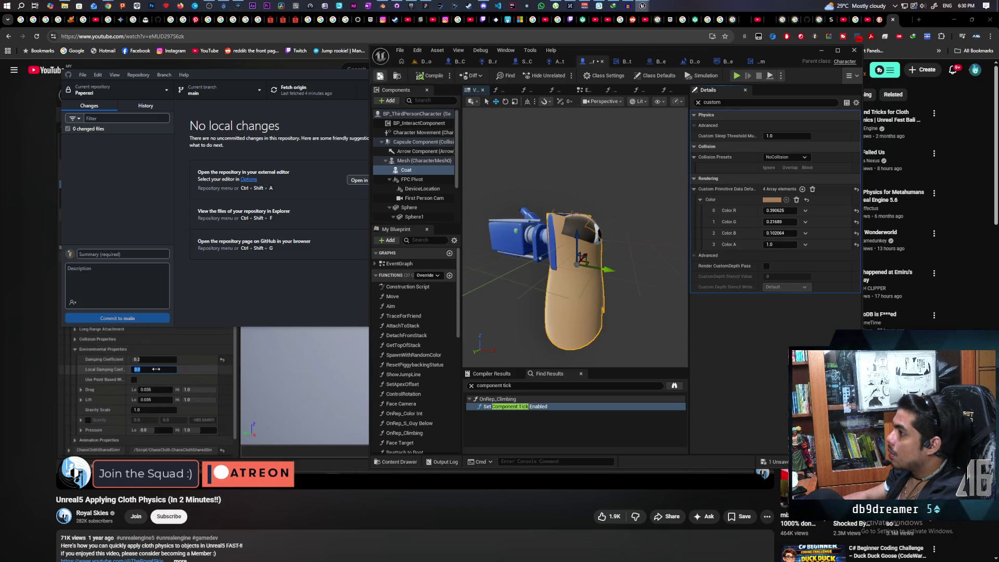
pyautogui.click(426, 62)
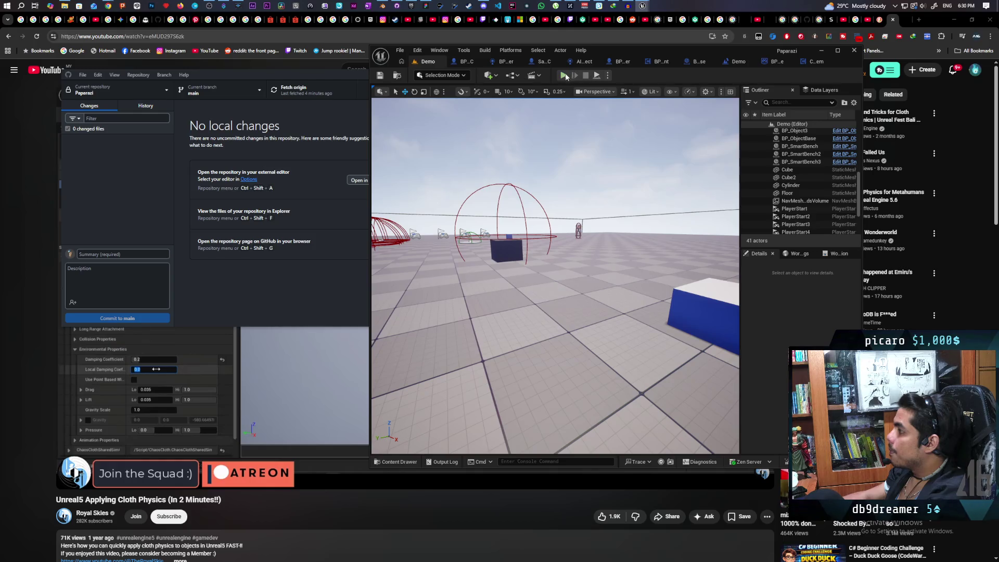
# Start a multiplayer Play In Editor session and make the green character climb onto the raccoon.
pyautogui.hotkey('alt', 'p')
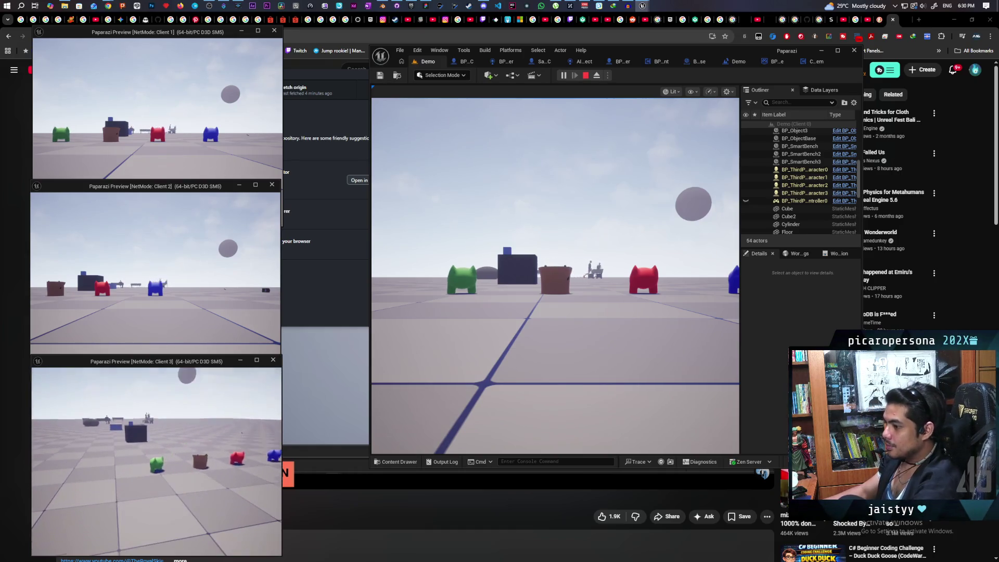
pyautogui.click(555, 276)
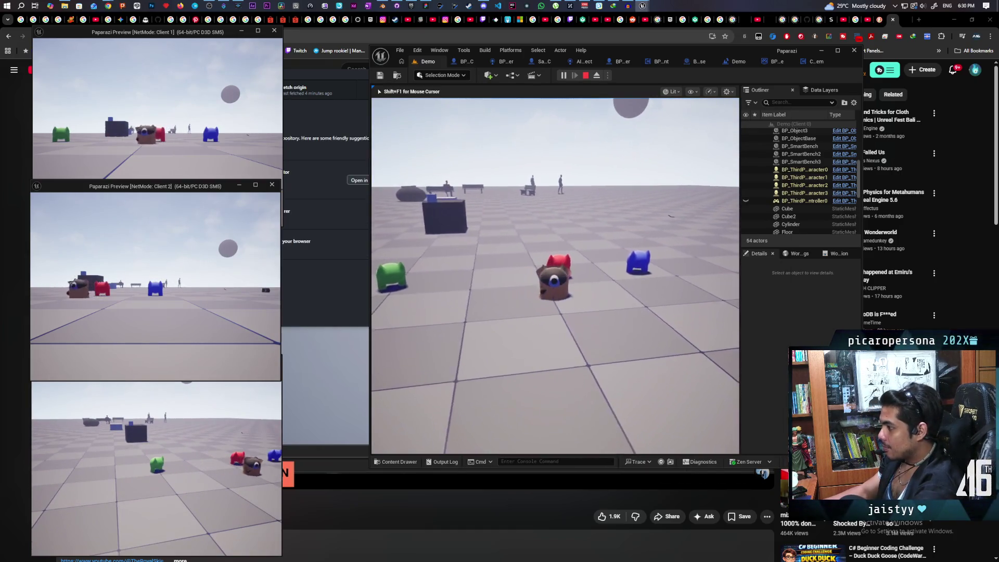
pyautogui.hotkey('shift', 'F1')
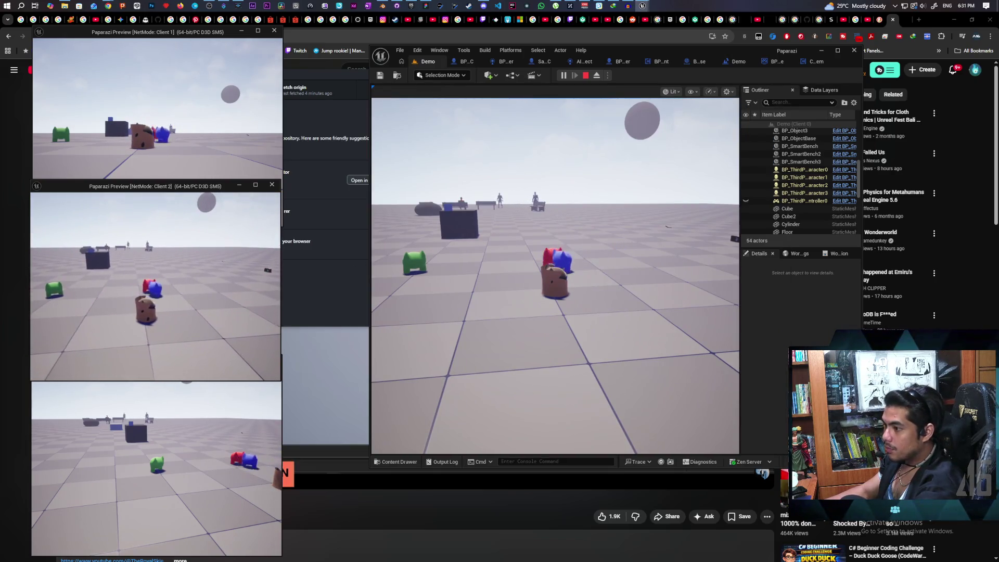
pyautogui.click(521, 312)
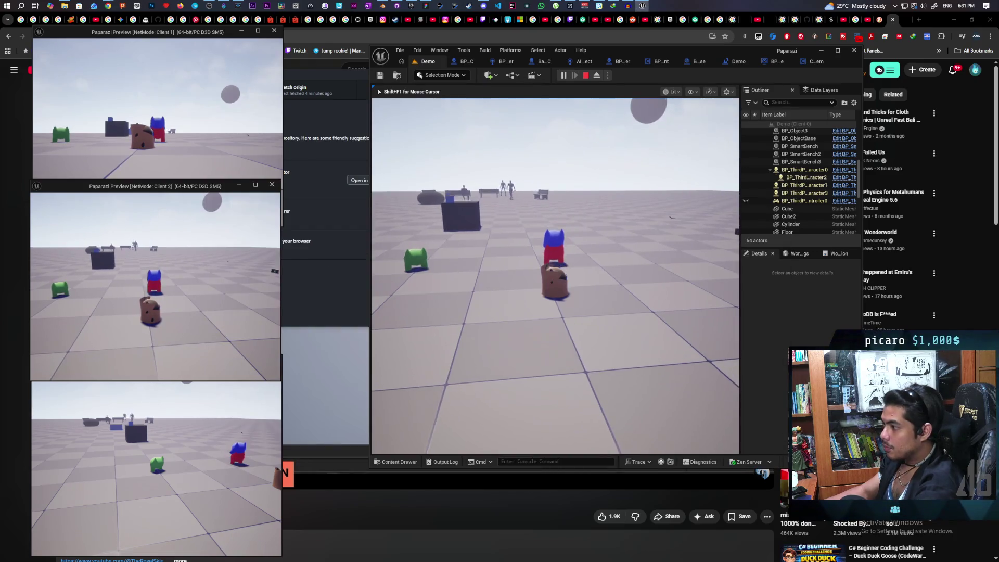
pyautogui.hotkey('shift', 'F1')
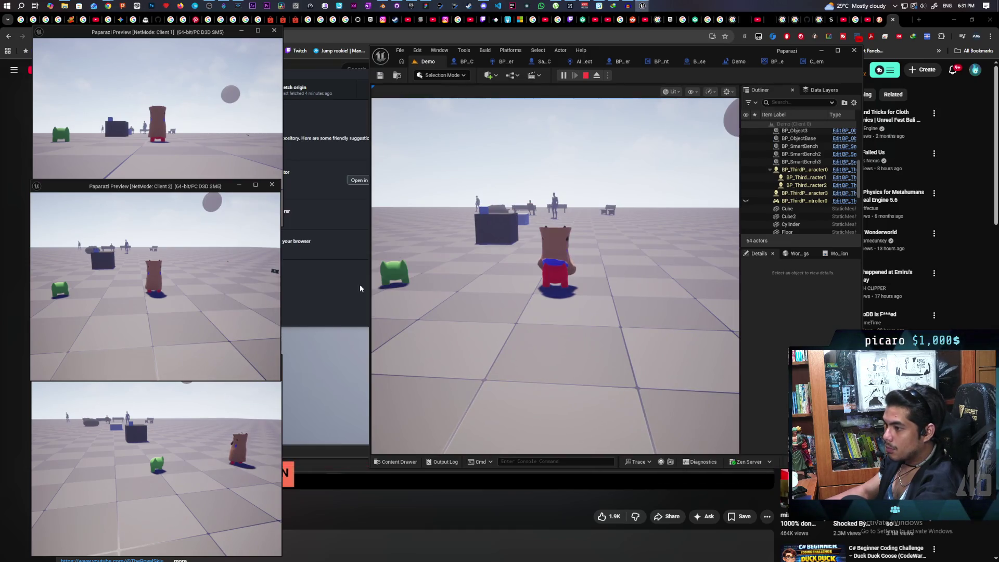
pyautogui.click(203, 444)
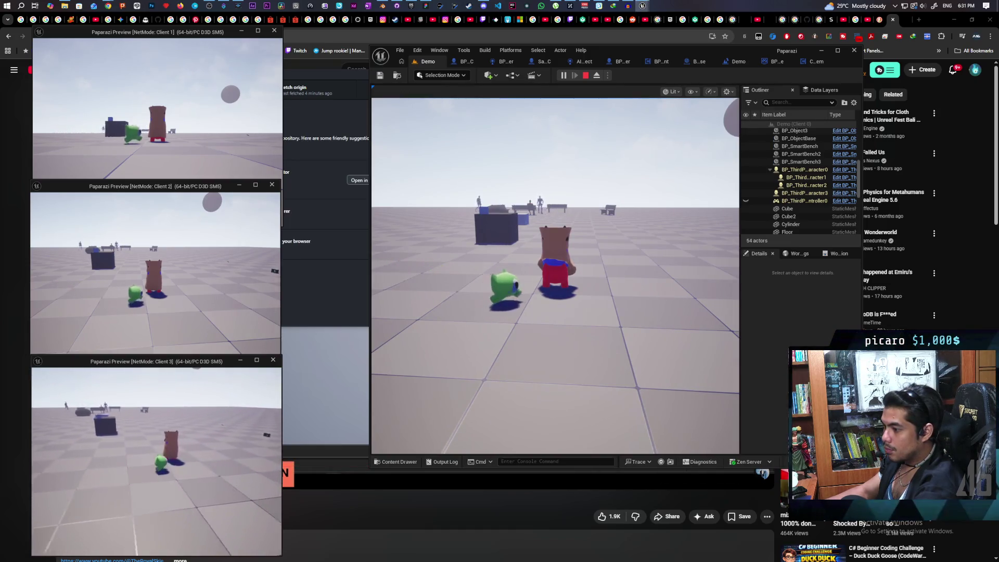
pyautogui.press('space')
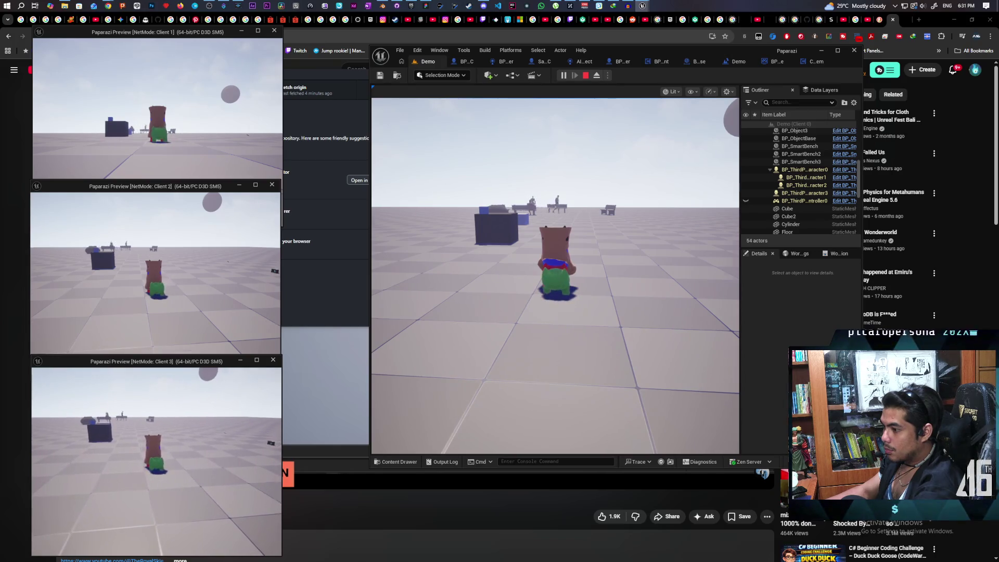
# Switch between client windows, walking the brown pawn and the red character carrying the bag character.
pyautogui.hotkey('alt', 'Tab')
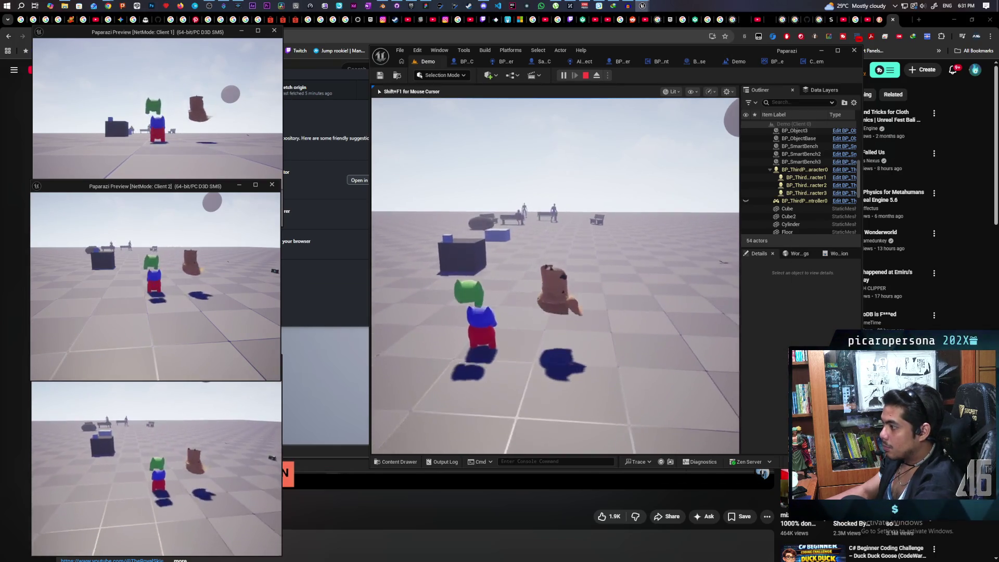
pyautogui.press('w')
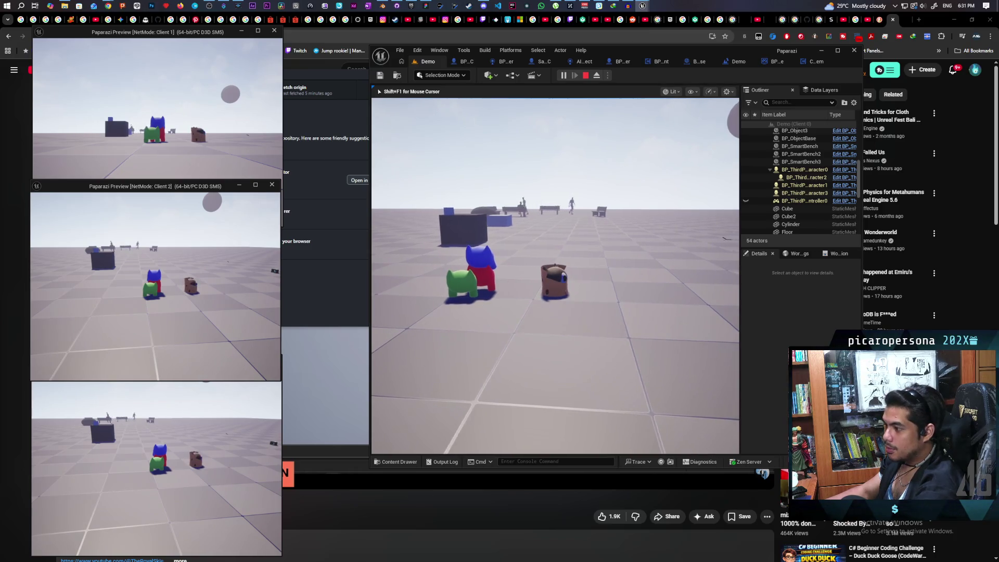
pyautogui.press('w')
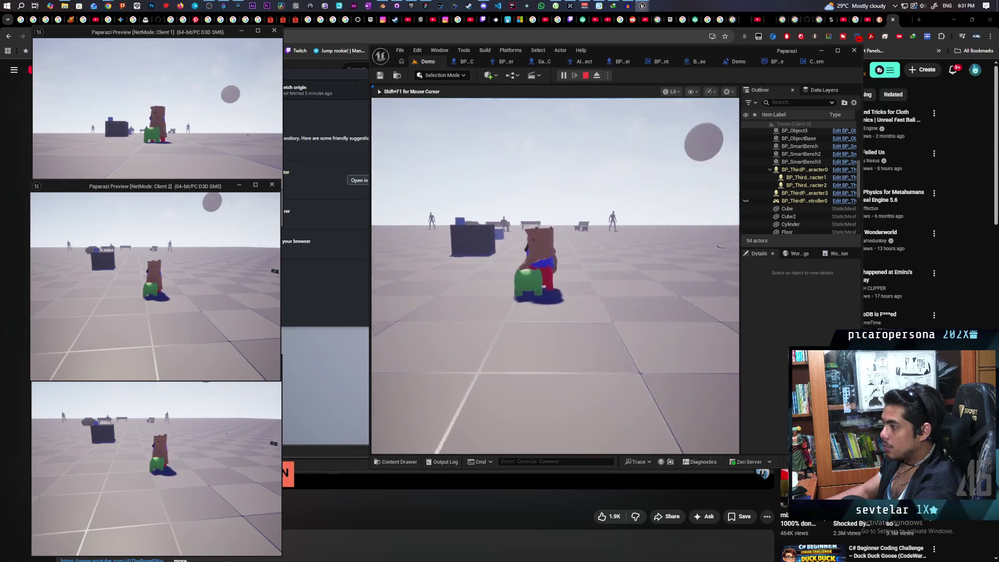
pyautogui.hotkey('shift', 'F1')
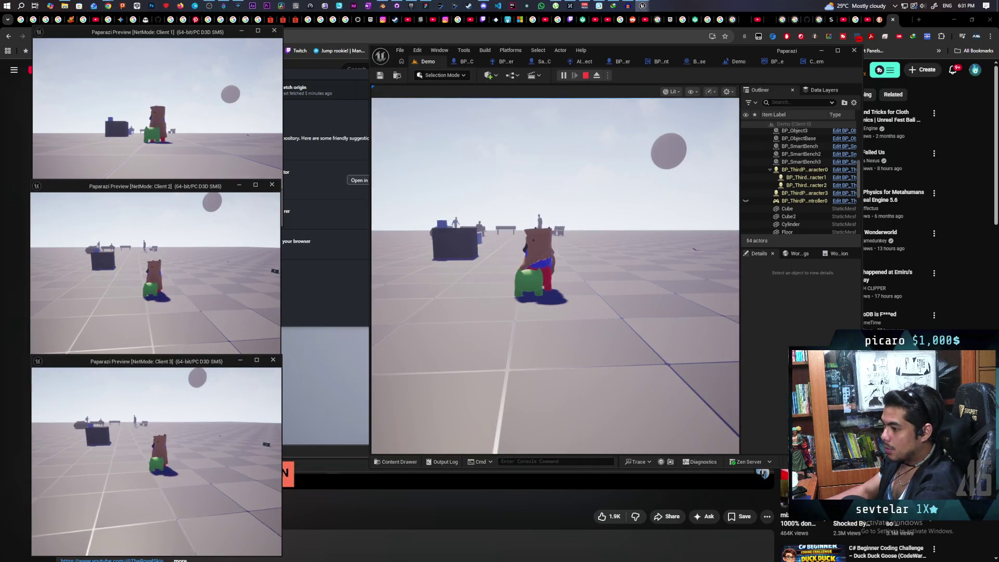
pyautogui.hotkey('alt', 'Tab')
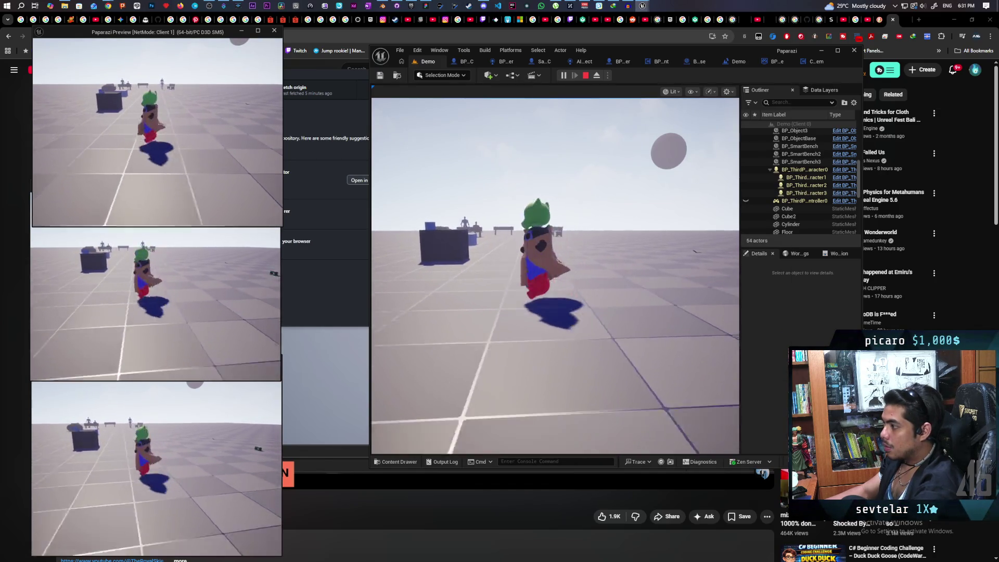
pyautogui.hotkey('alt', 'Tab')
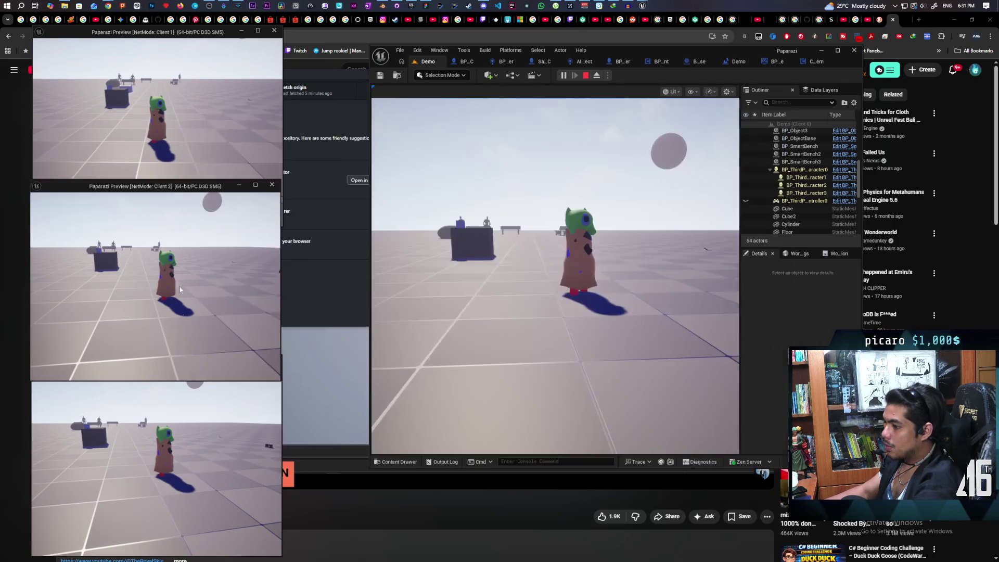
pyautogui.click(555, 276)
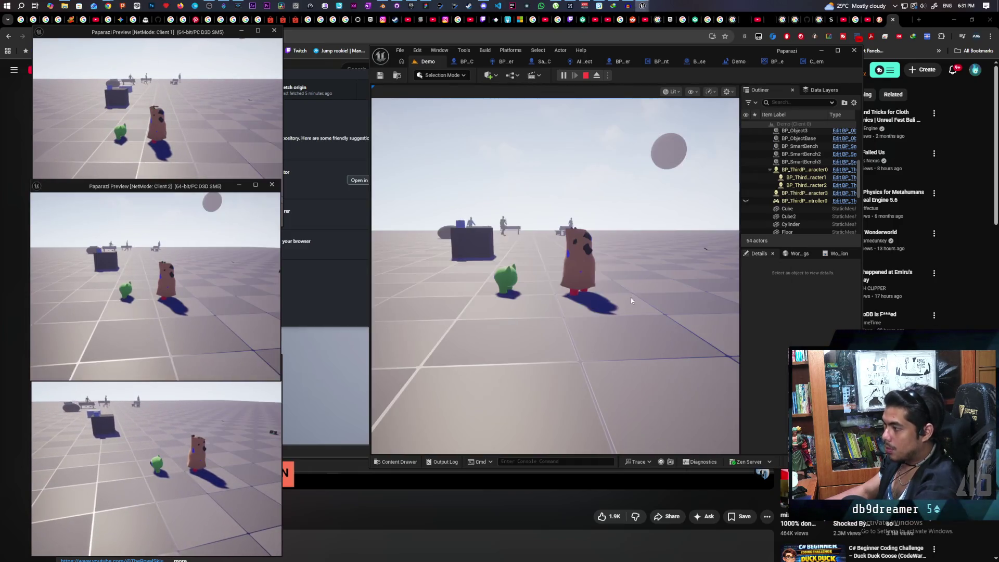
pyautogui.press('w')
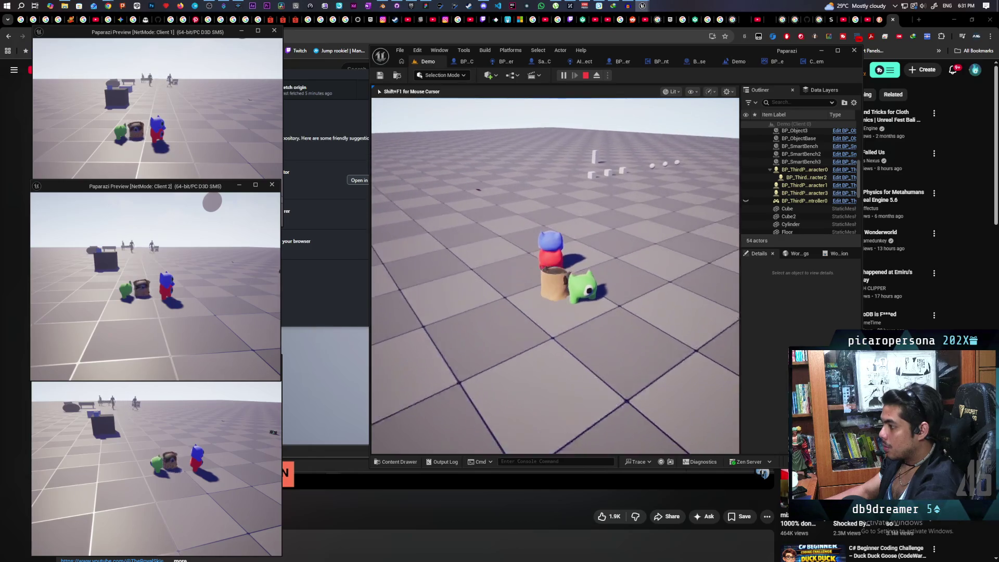
pyautogui.hotkey('shift', 'F1')
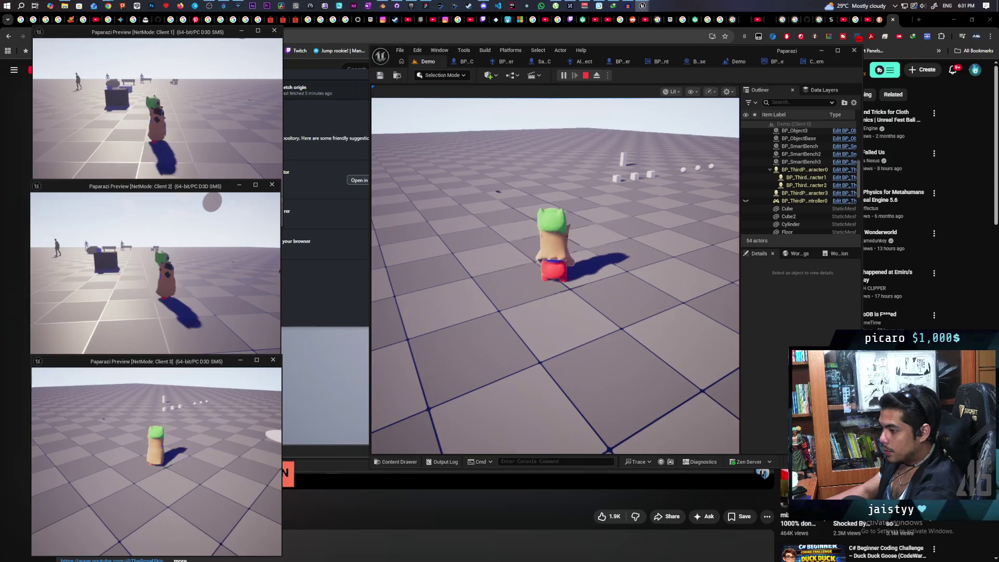
pyautogui.click(104, 156)
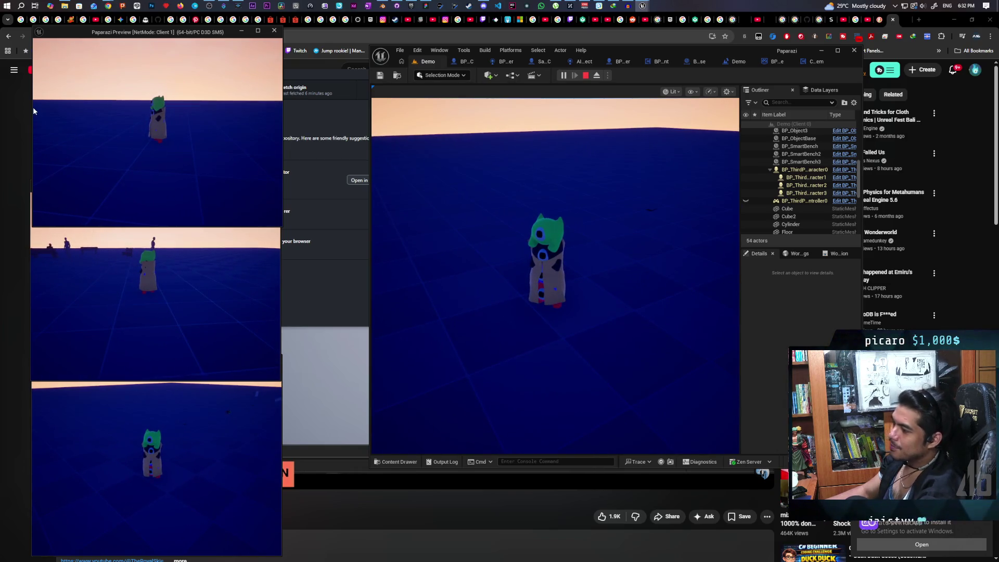
# Stop the Play In Editor session with Esc.
pyautogui.press('Escape')
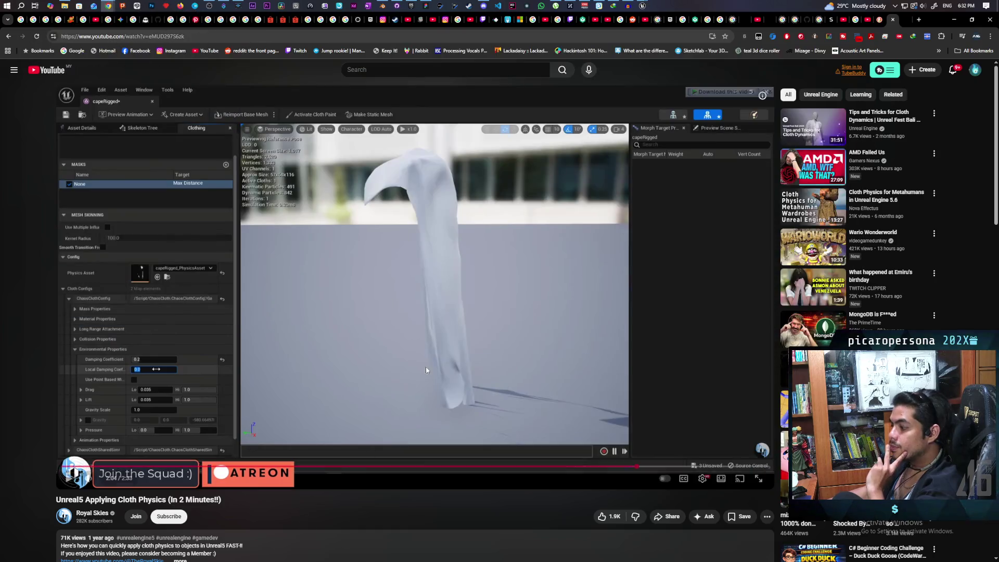
# Bring the browser playing the cloth physics tutorial in front of the editor.
pyautogui.click(456, 336)
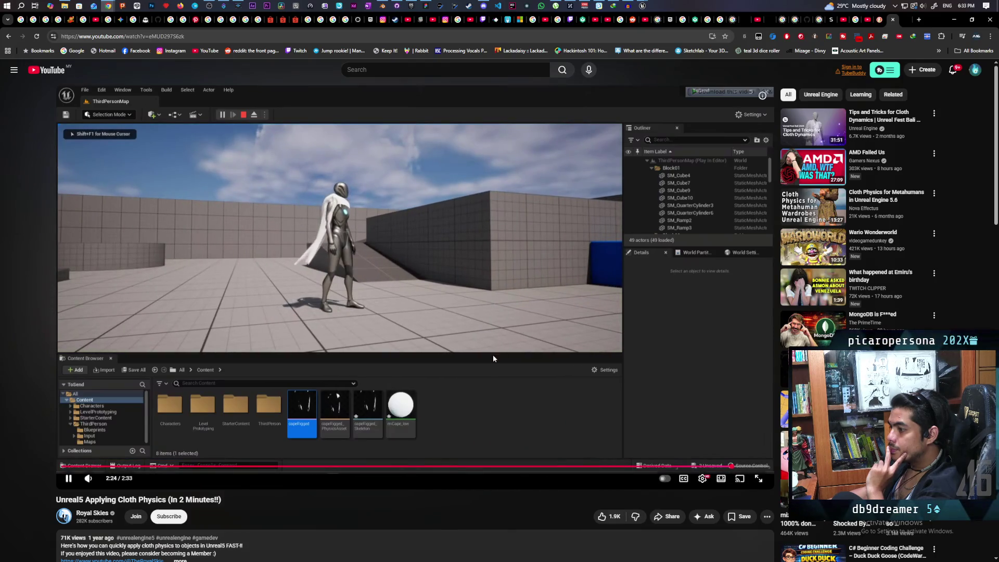
# Pause the cloth physics tutorial at 2:26 and focus the browser address bar.
pyautogui.click(475, 194)
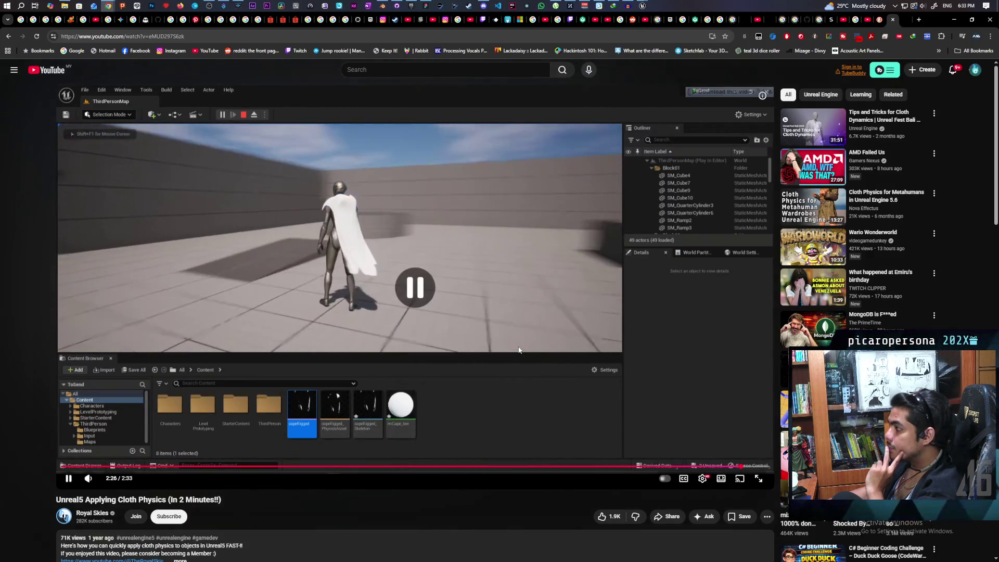
pyautogui.click(473, 36)
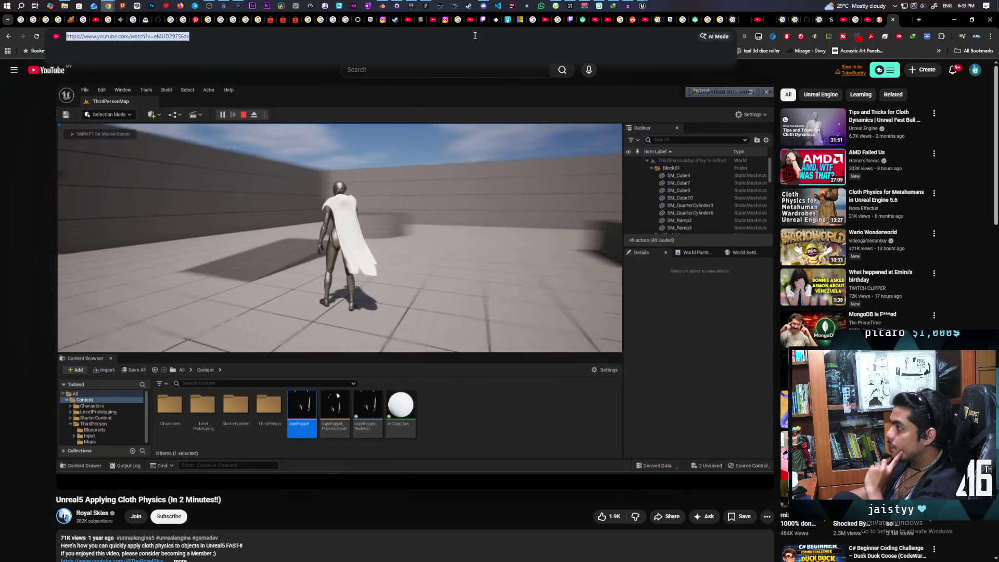
# Google 'coth sim affect world ue5' and open Epic's 'Cloth Collision with World' result.
pyautogui.write('coth ')
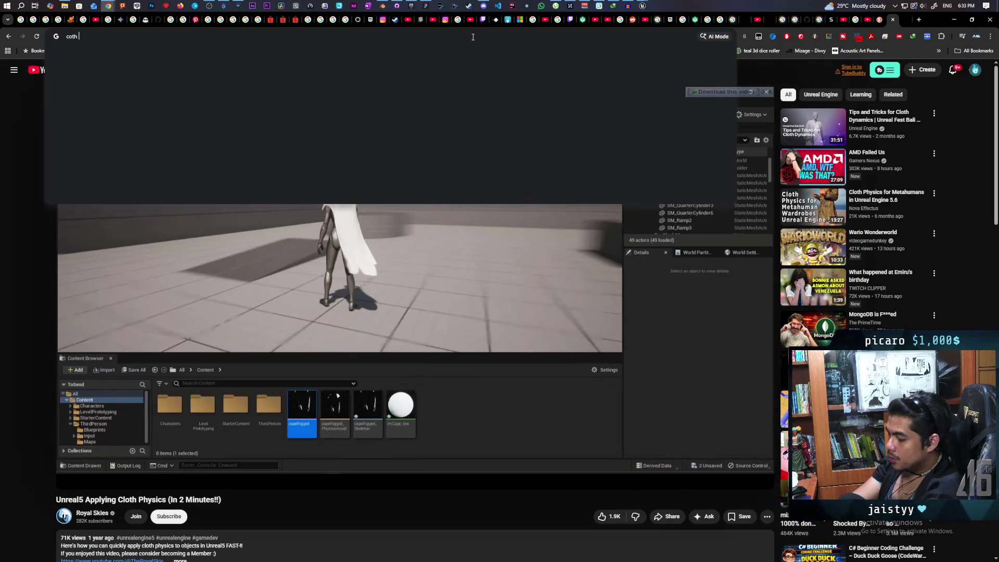
pyautogui.write('sim affect w')
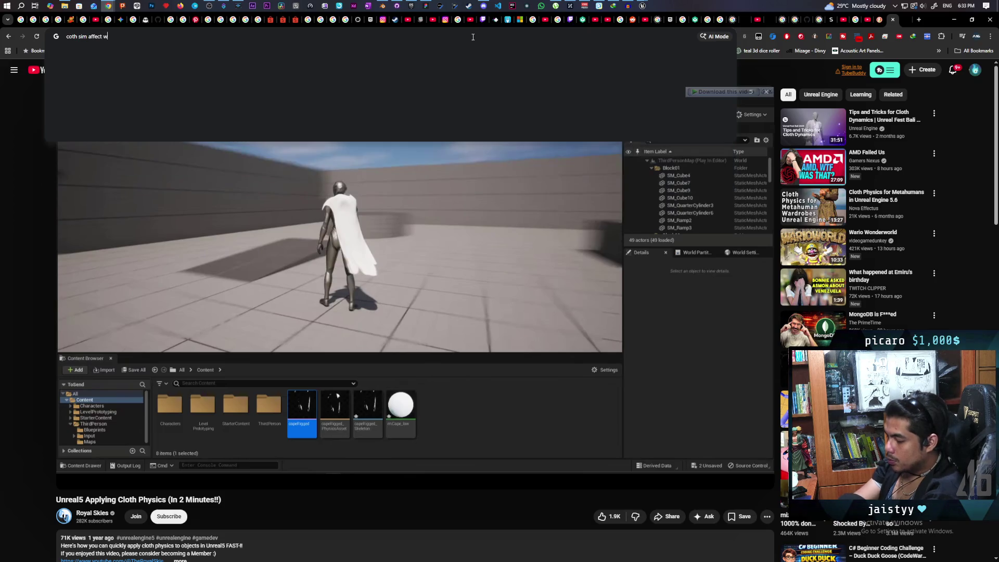
pyautogui.write('orld ue5')
pyautogui.press('Return')
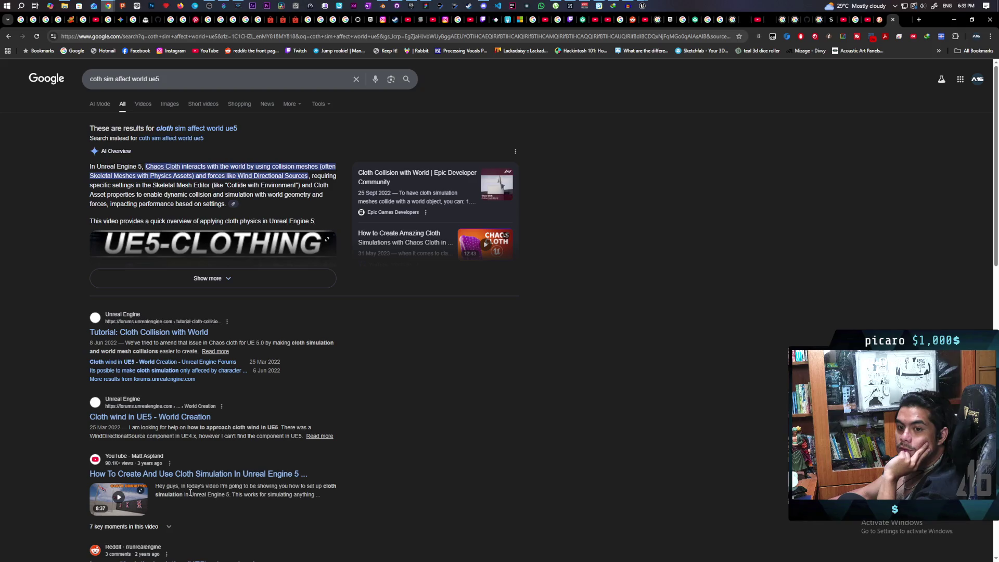
pyautogui.scroll(-2, 194, 501)
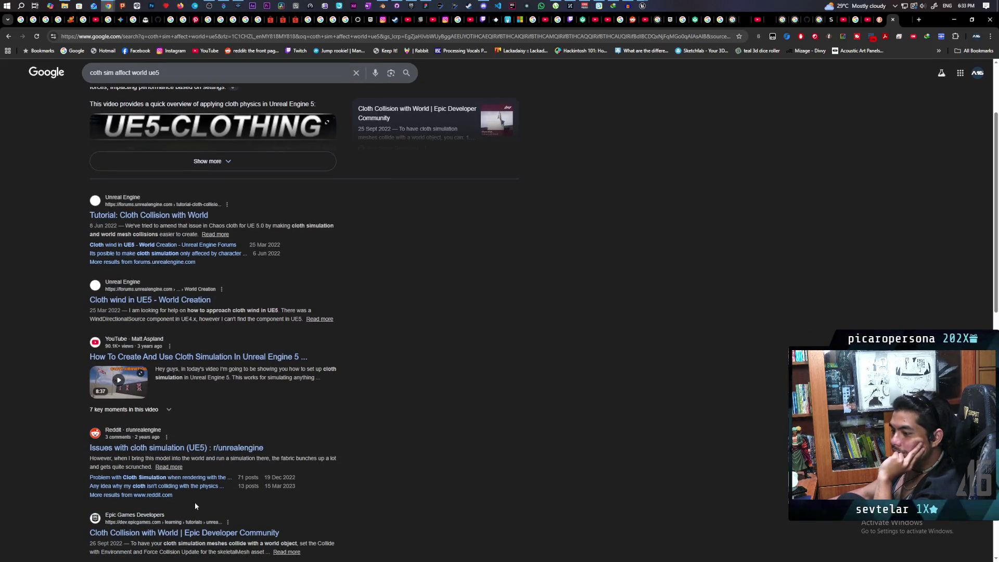
pyautogui.scroll(2, 195, 505)
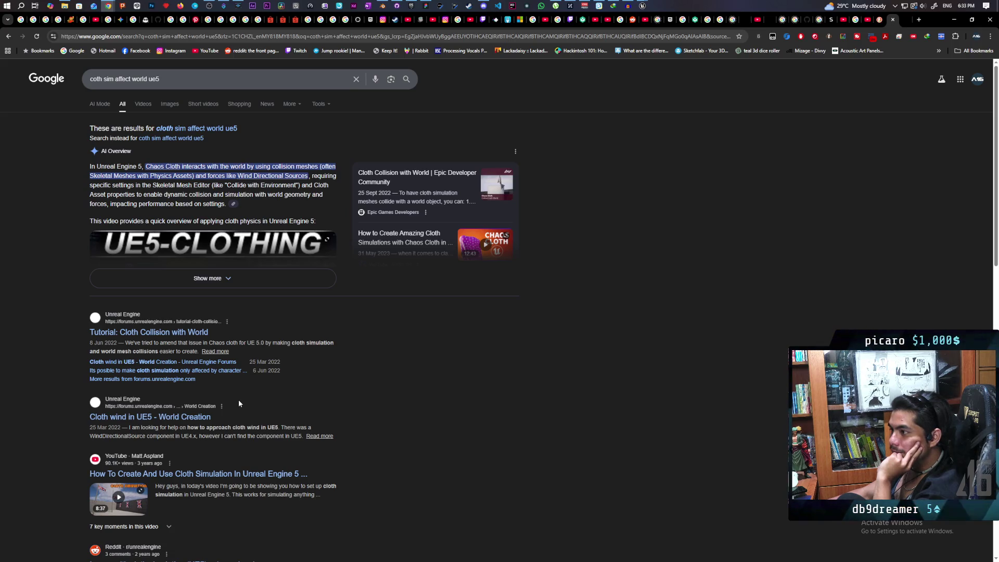
pyautogui.scroll(-3, 240, 403)
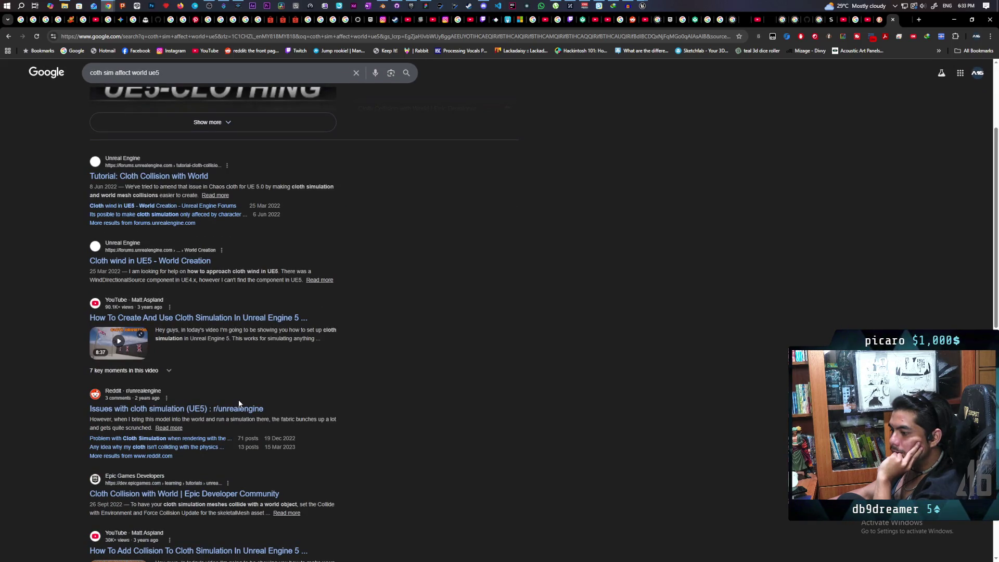
pyautogui.click(219, 495)
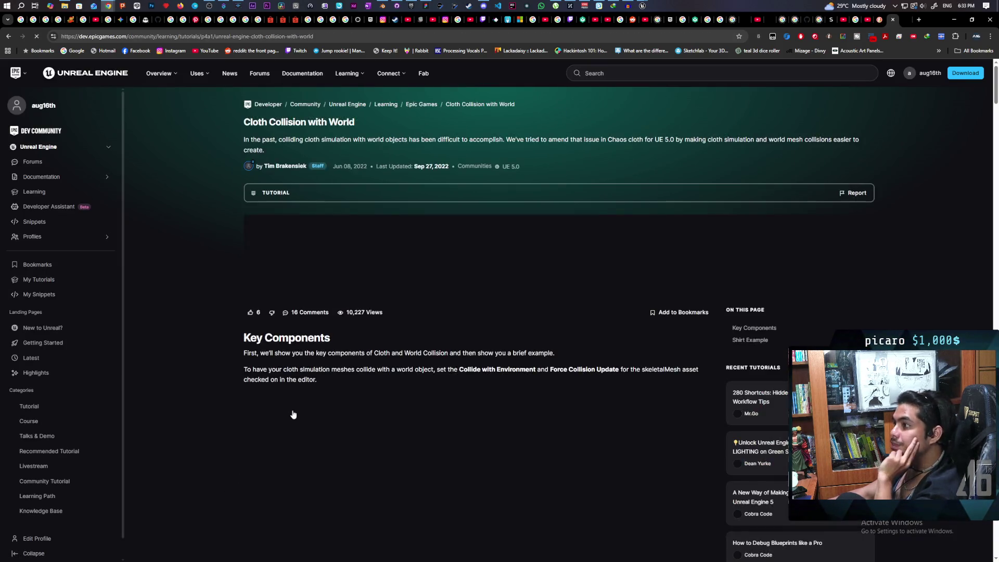
# Read down the Cloth Collision with World tutorial to its Key Components section.
pyautogui.scroll(-2, 390, 364)
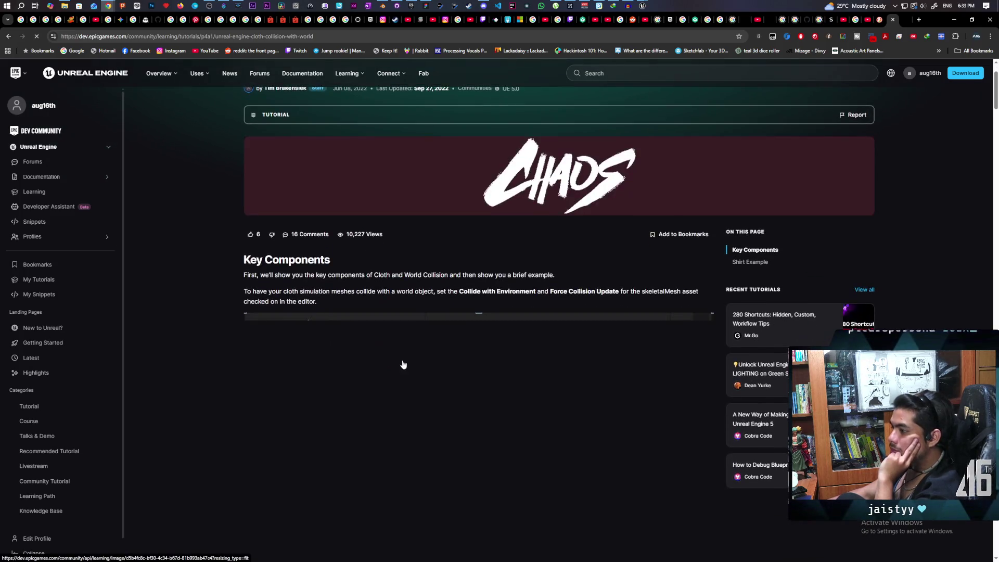
pyautogui.scroll(-2, 462, 304)
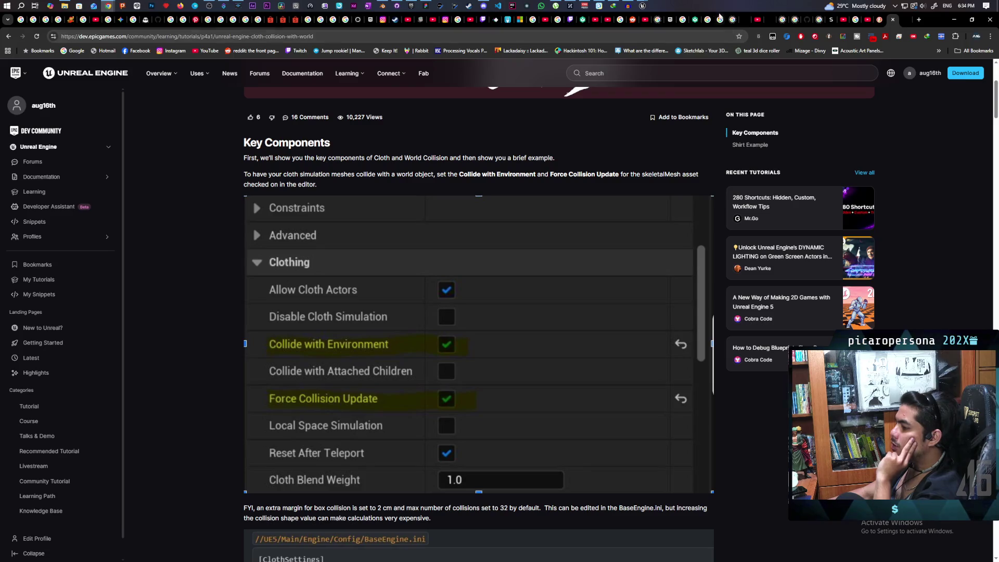
pyautogui.moveTo(643, 6)
pyautogui.moveTo(610, 52)
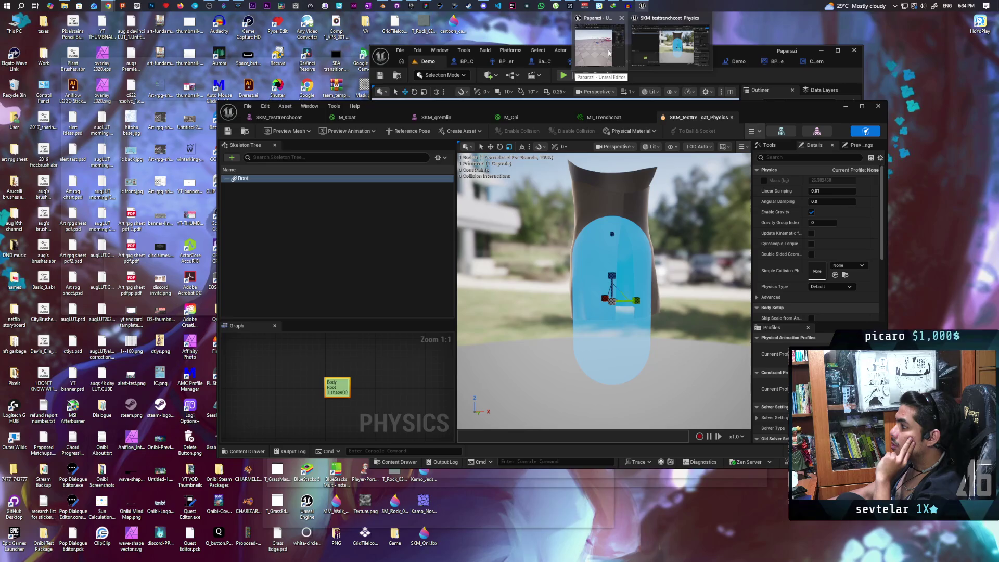
# In BP_ThirdPersonCharacter, tick the Coat's Collide with Environment and Force Collision Update, compile, and return to Demo.
pyautogui.click(610, 52)
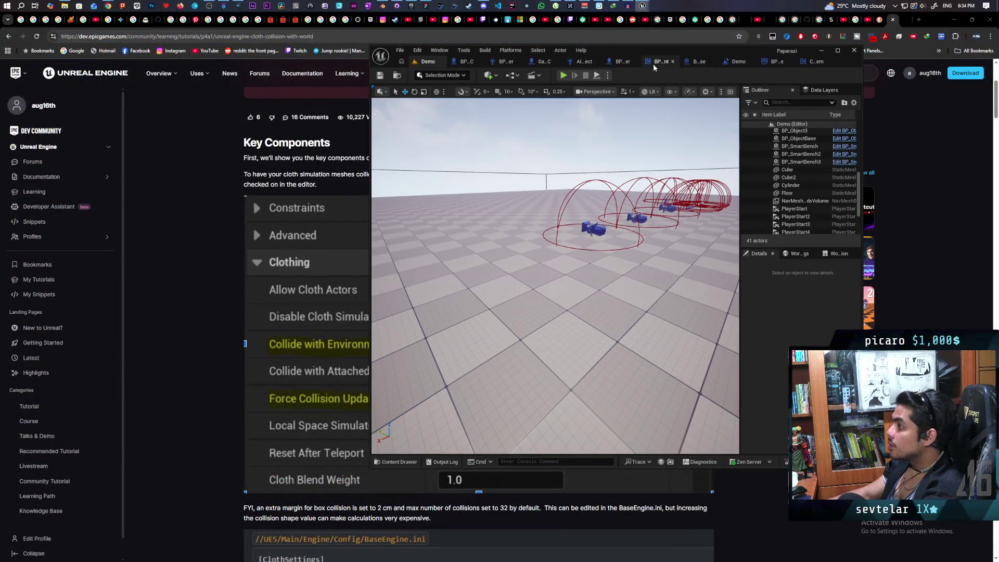
pyautogui.click(623, 60)
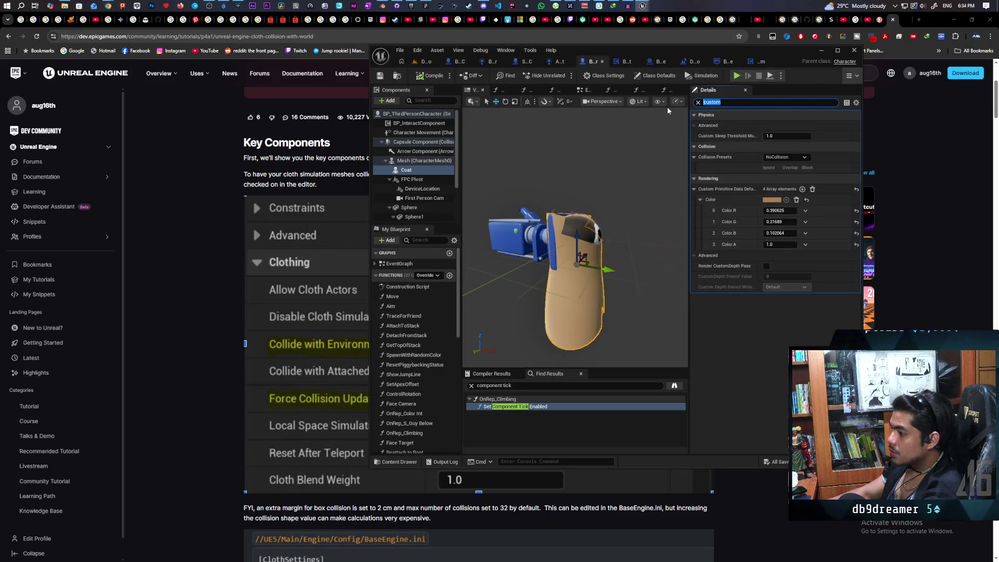
pyautogui.write('colli')
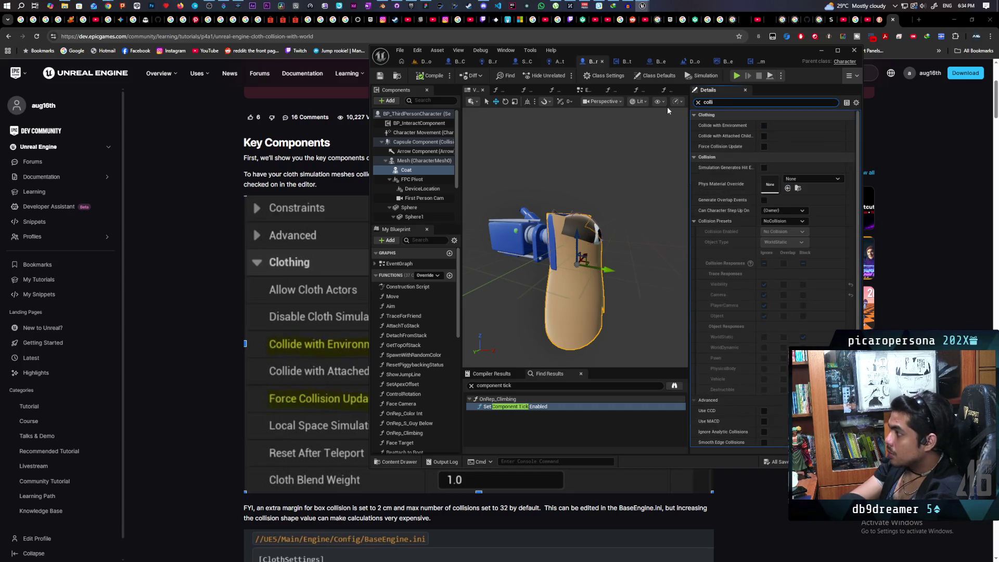
pyautogui.click(764, 125)
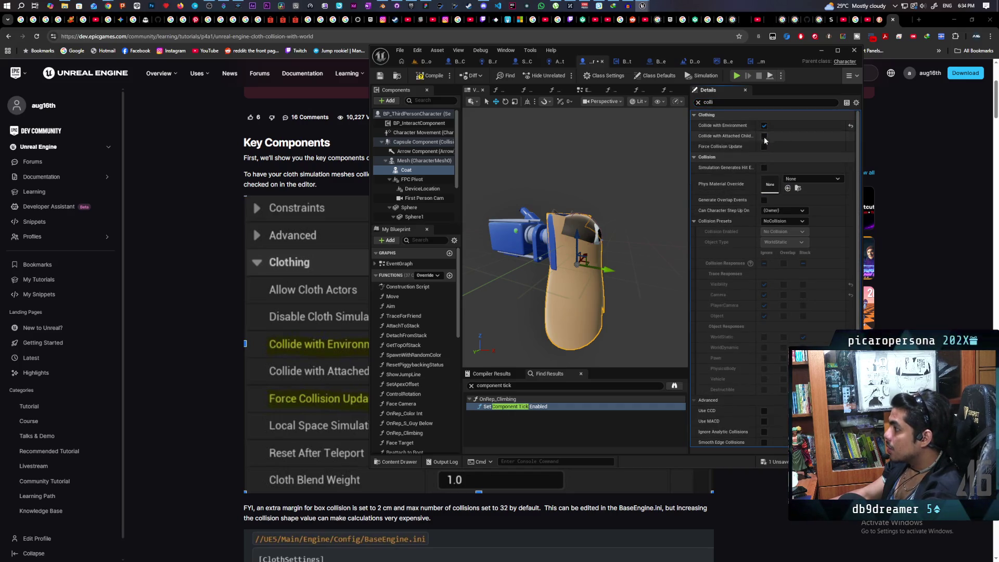
pyautogui.click(764, 147)
pyautogui.click(428, 76)
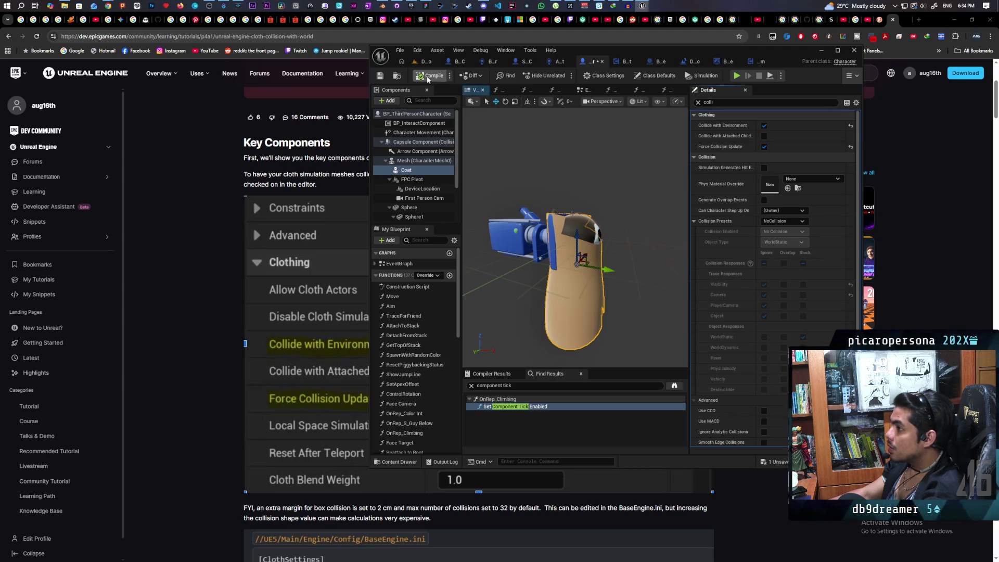
pyautogui.click(427, 64)
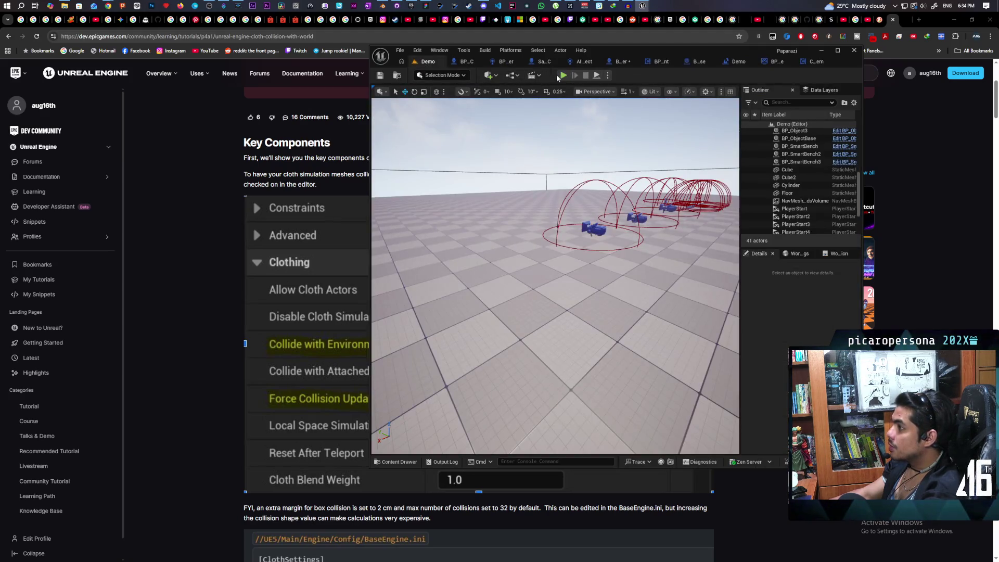
# Play-test the Demo level, walking the bag character over the white platform and among cubes and spheres, then stop.
pyautogui.hotkey('alt', 'p')
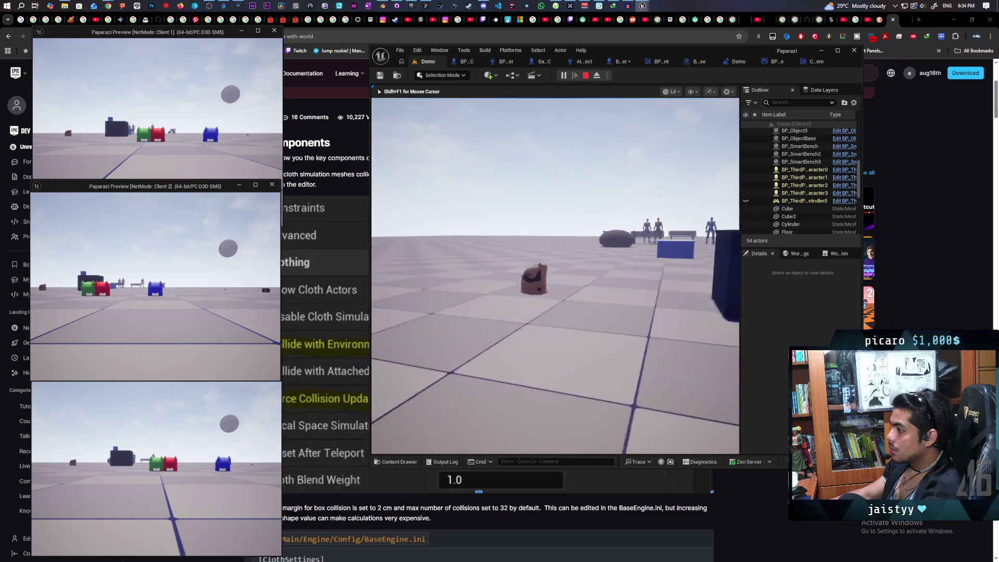
pyautogui.press('w')
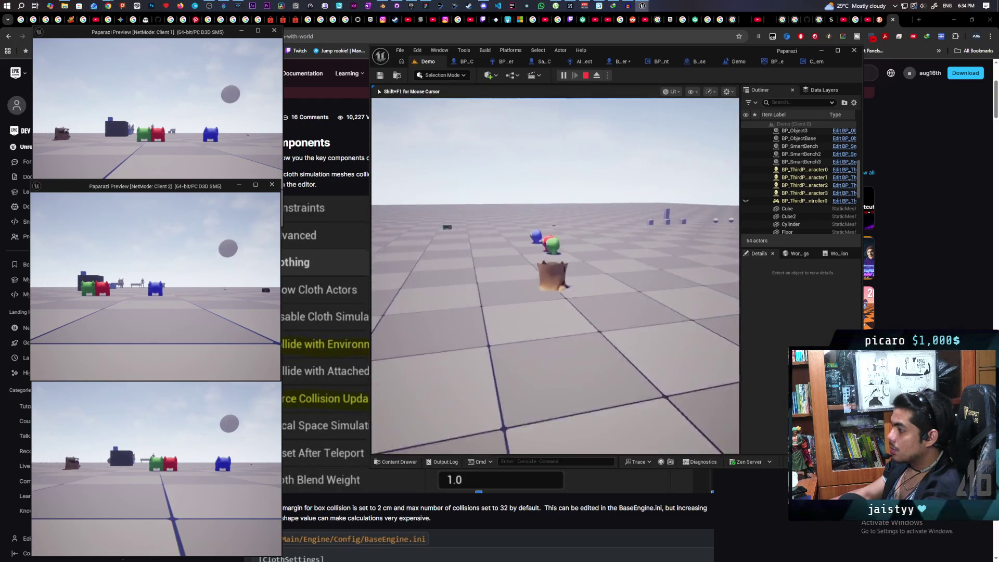
pyautogui.press('w')
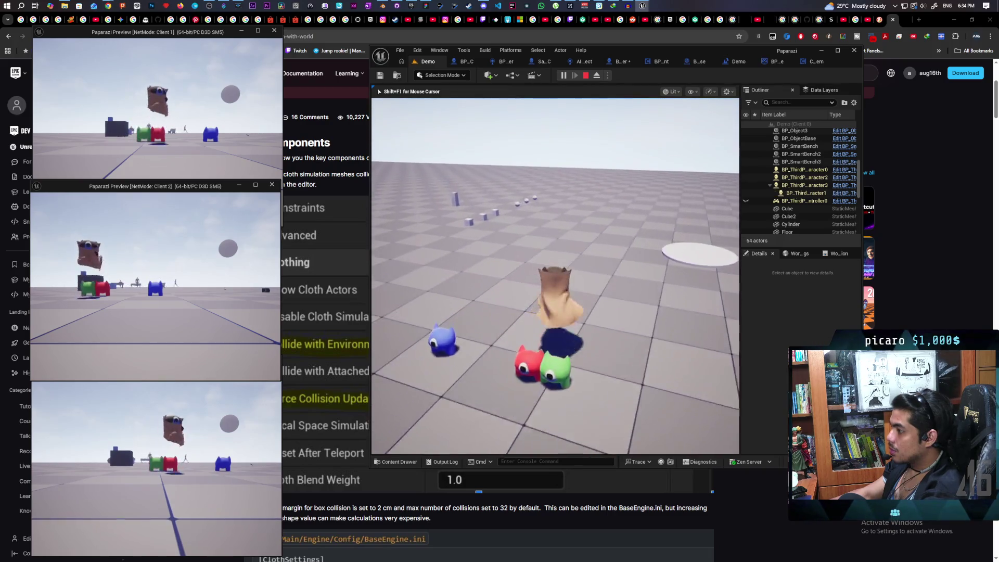
pyautogui.press('w')
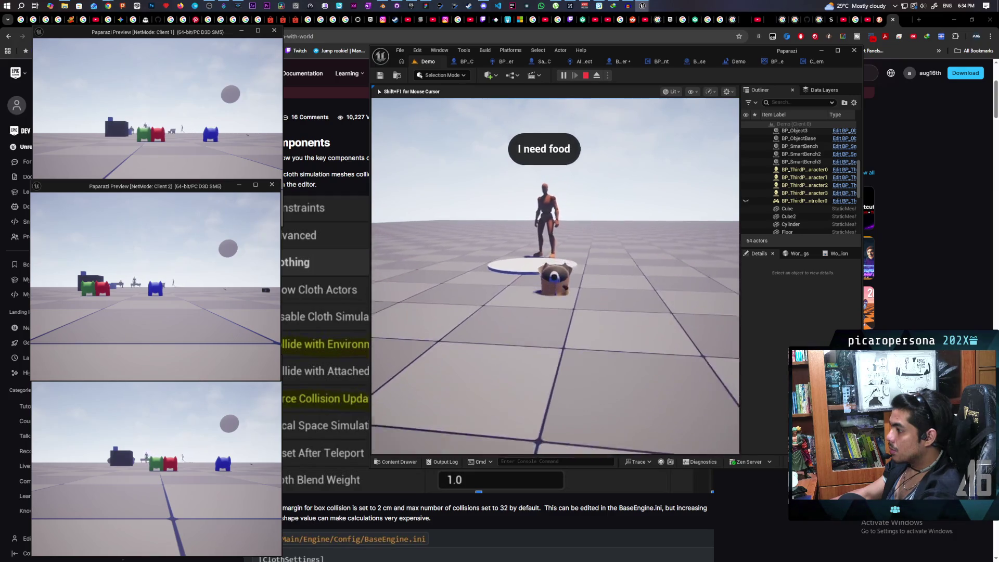
pyautogui.press('w')
pyautogui.press('w')
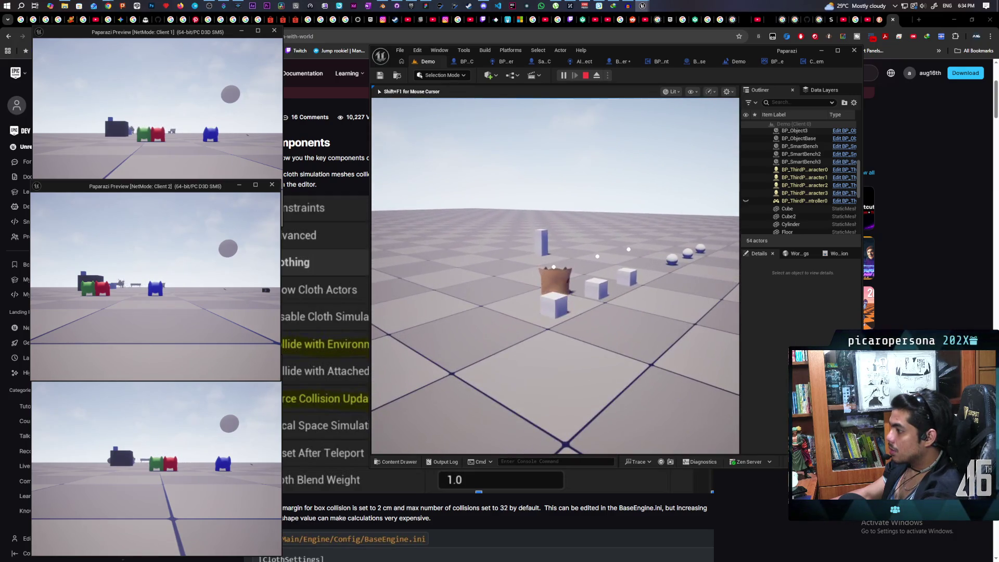
pyautogui.press('w')
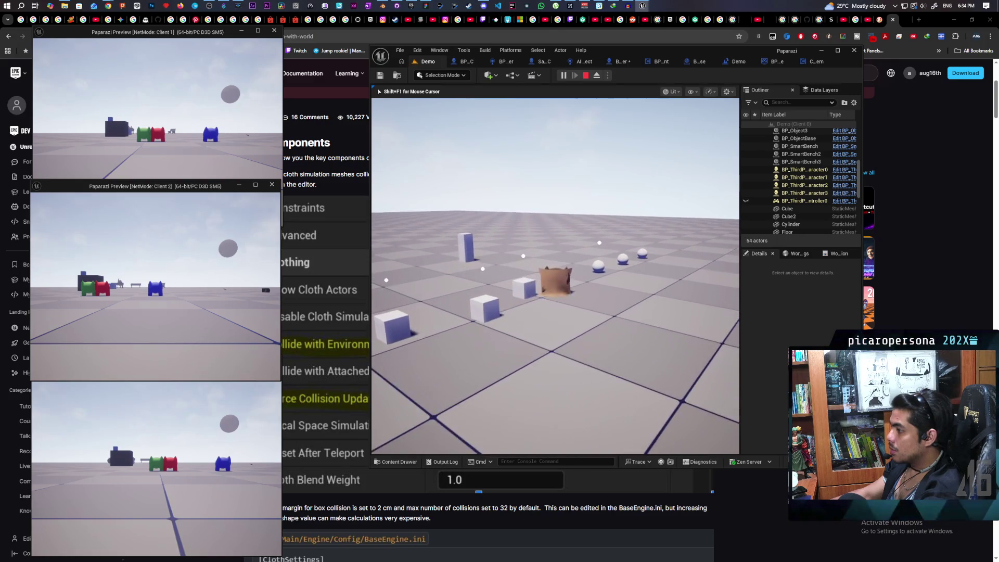
pyautogui.press('w')
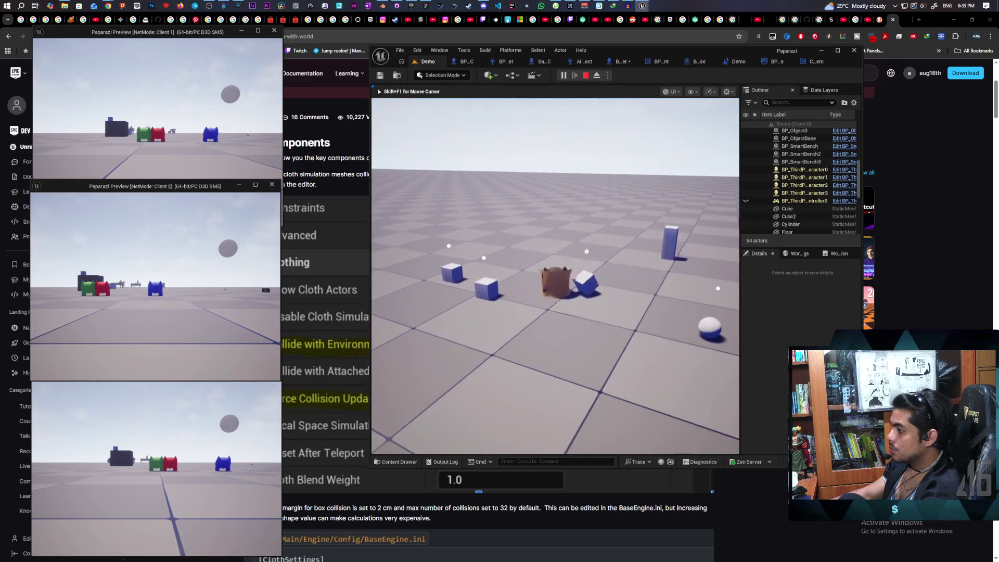
pyautogui.press('w')
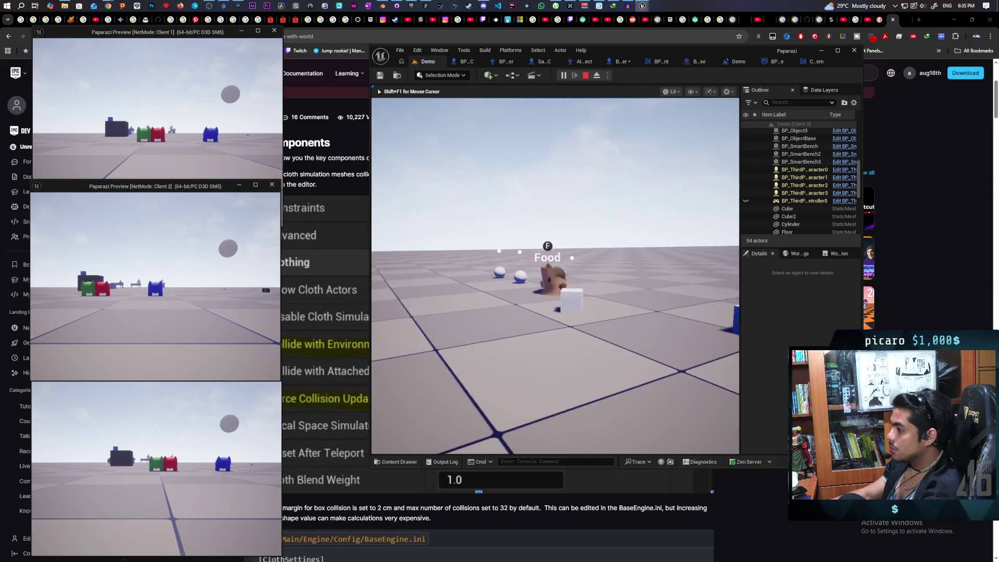
pyautogui.hotkey('shift', 'F1')
pyautogui.press('Escape')
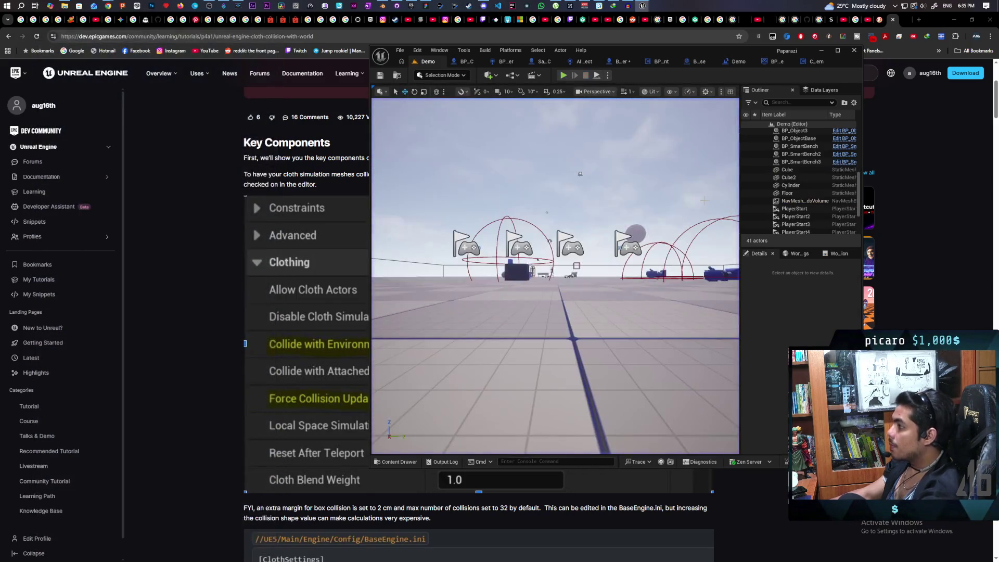
# Step through the C_RequestSystem and BP_ObjectBase tabs to BP_ThirdPersonCharacter and list the Coat's collision presets.
pyautogui.click(807, 64)
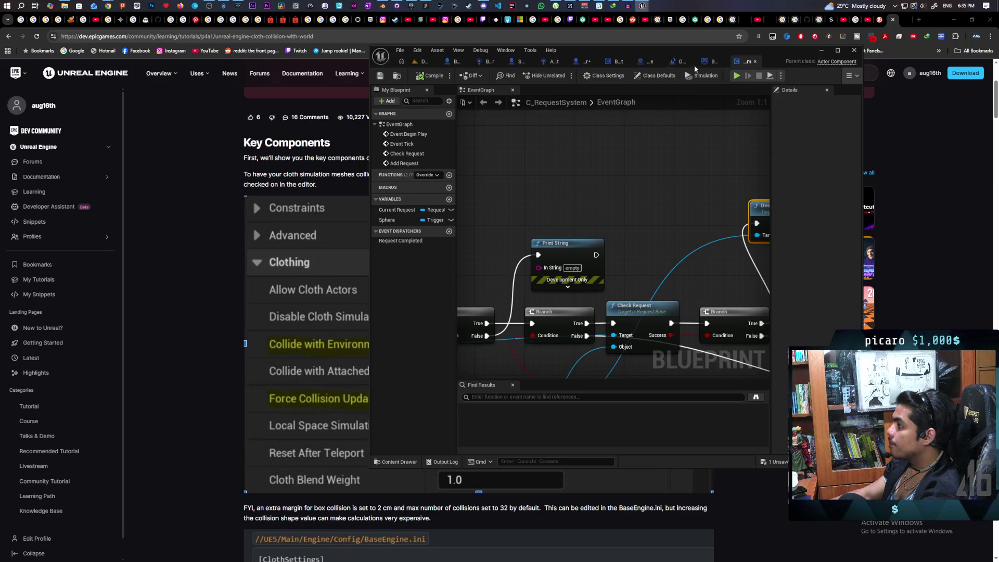
pyautogui.click(651, 63)
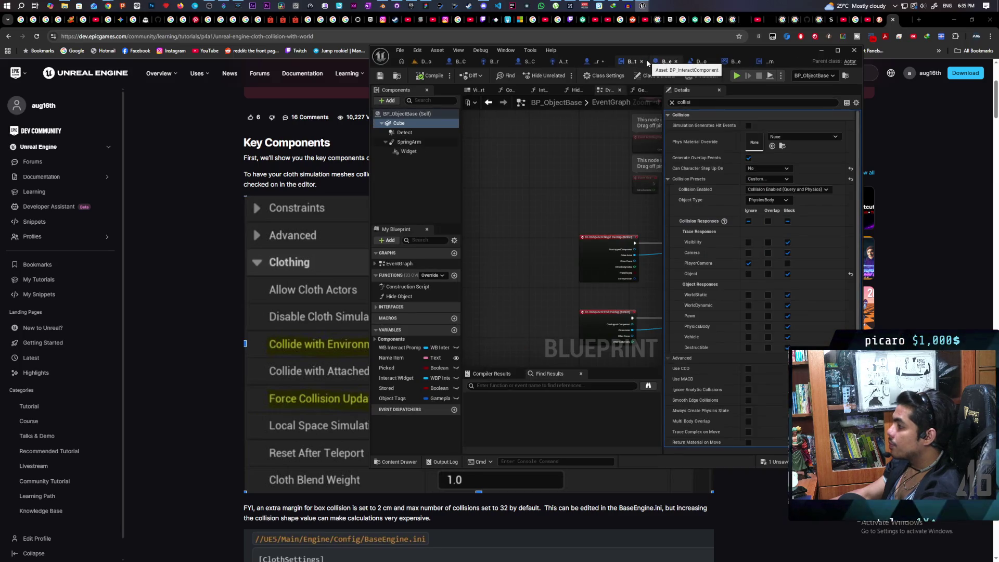
pyautogui.click(594, 62)
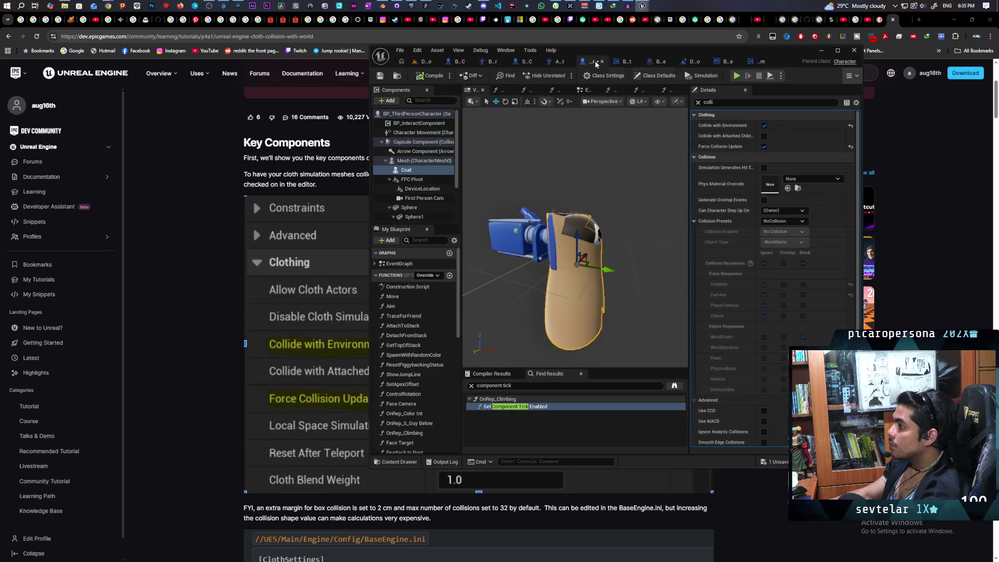
pyautogui.click(793, 222)
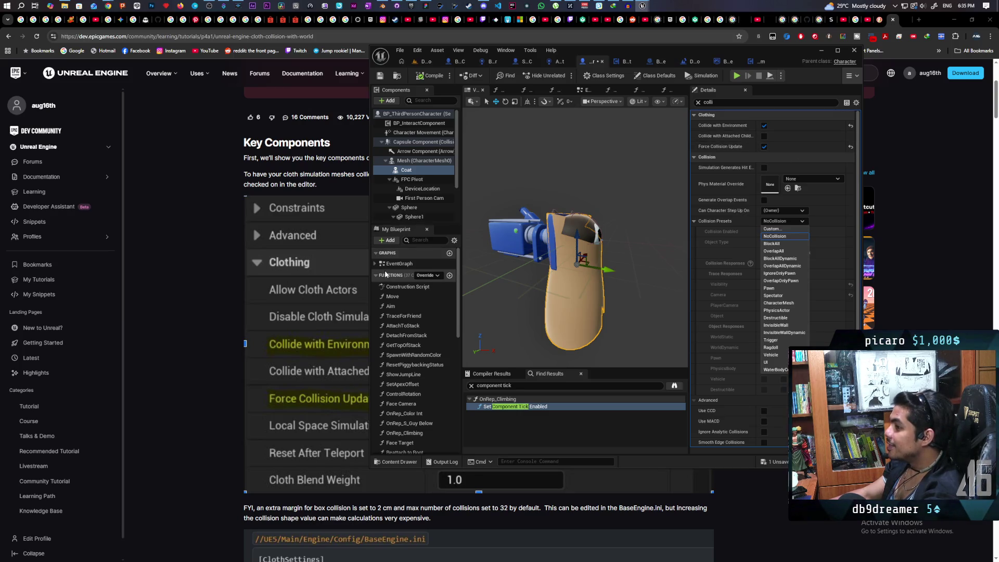
pyautogui.scroll(-3, 289, 311)
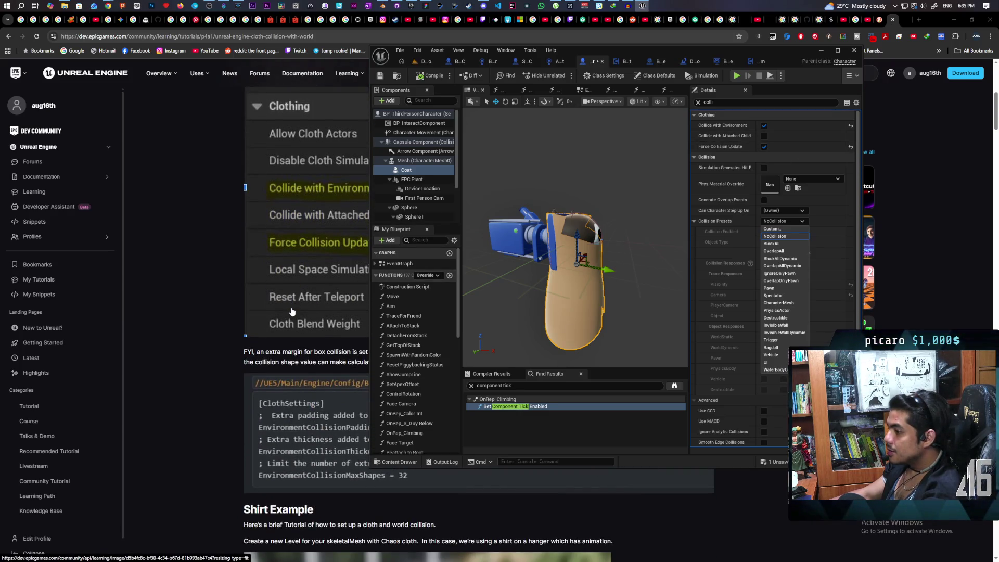
# Minimize the editor, scroll the cloth tutorial and play the shirt cloth demo clip.
pyautogui.click(821, 51)
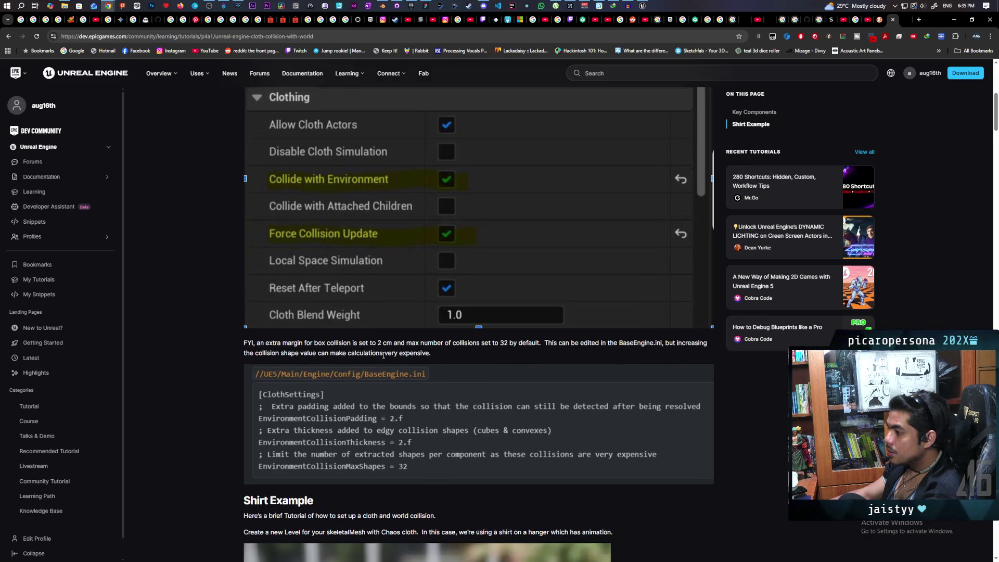
pyautogui.scroll(-6, 374, 354)
pyautogui.scroll(-2, 363, 300)
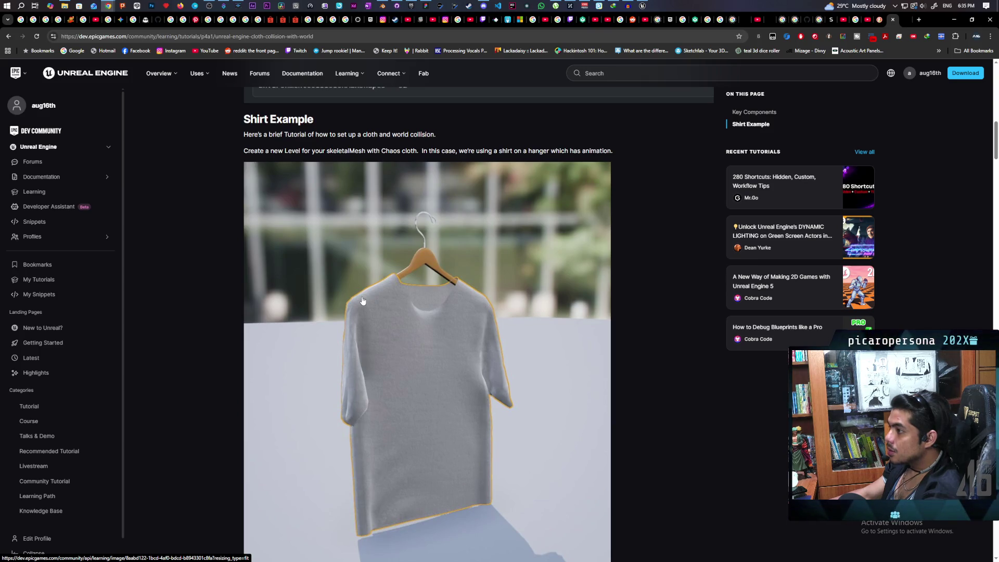
pyautogui.scroll(-10, 363, 301)
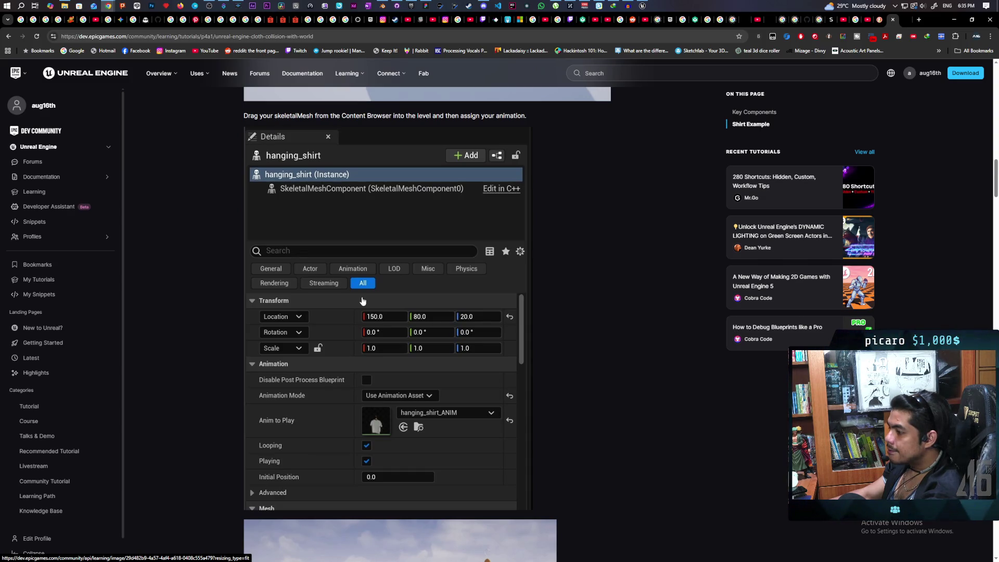
pyautogui.scroll(-5, 363, 301)
pyautogui.click(400, 375)
# Scroll to the Collide with Environment and Force Collision Update settings, then minimize Chrome.
pyautogui.scroll(-2, 450, 337)
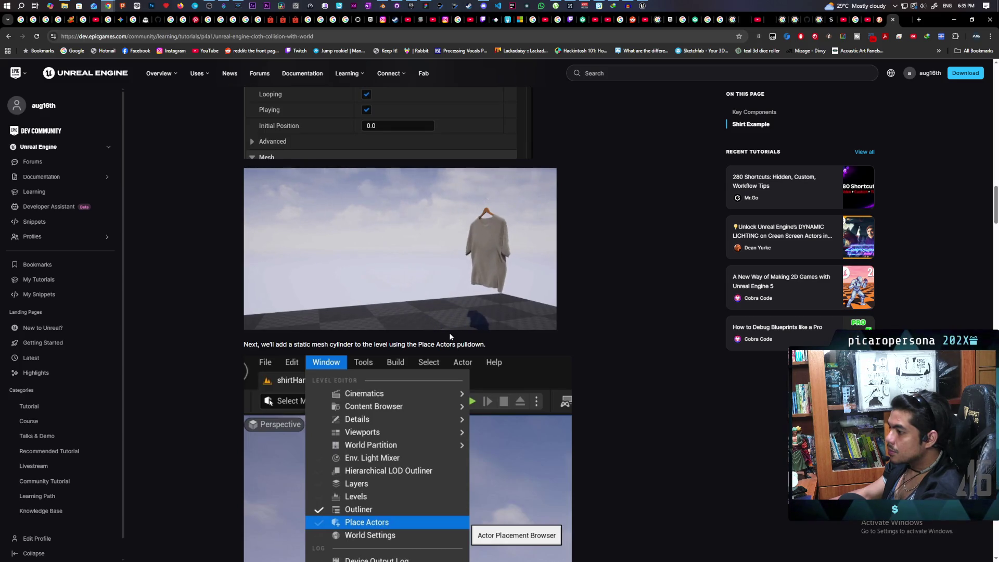
pyautogui.scroll(-8, 450, 337)
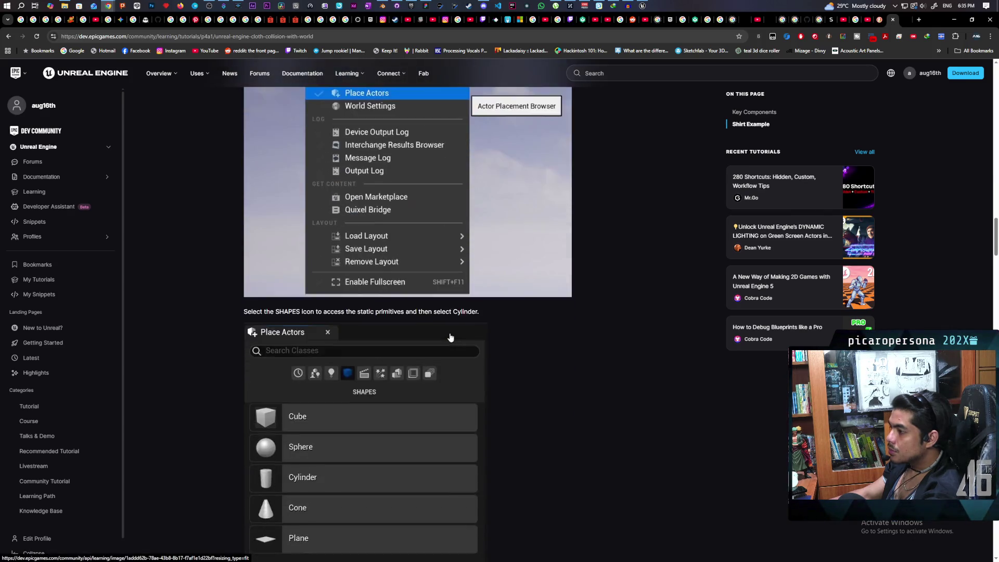
pyautogui.scroll(-13, 450, 336)
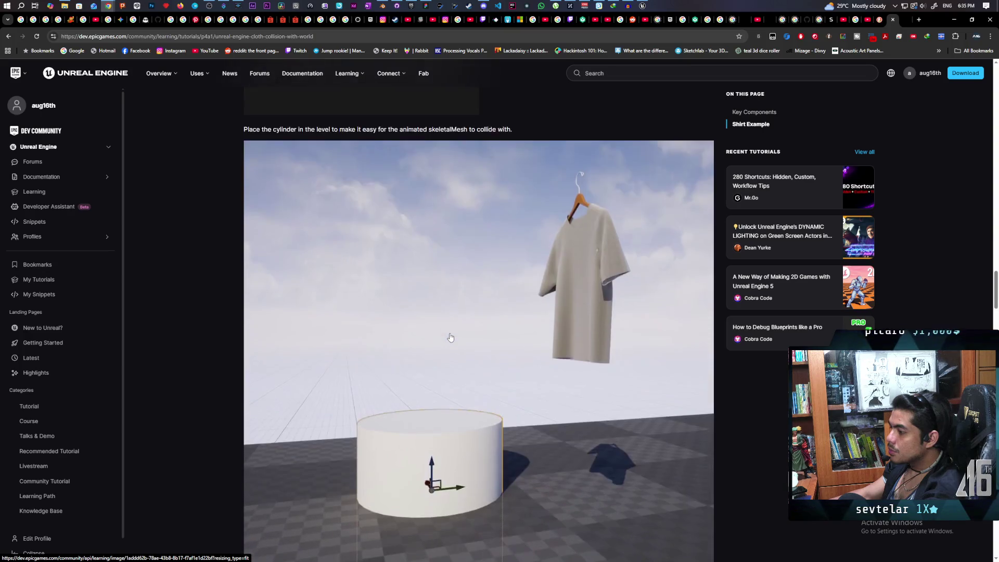
pyautogui.scroll(-10, 450, 337)
pyautogui.scroll(-2, 450, 337)
pyautogui.scroll(2, 450, 337)
pyautogui.scroll(-14, 450, 336)
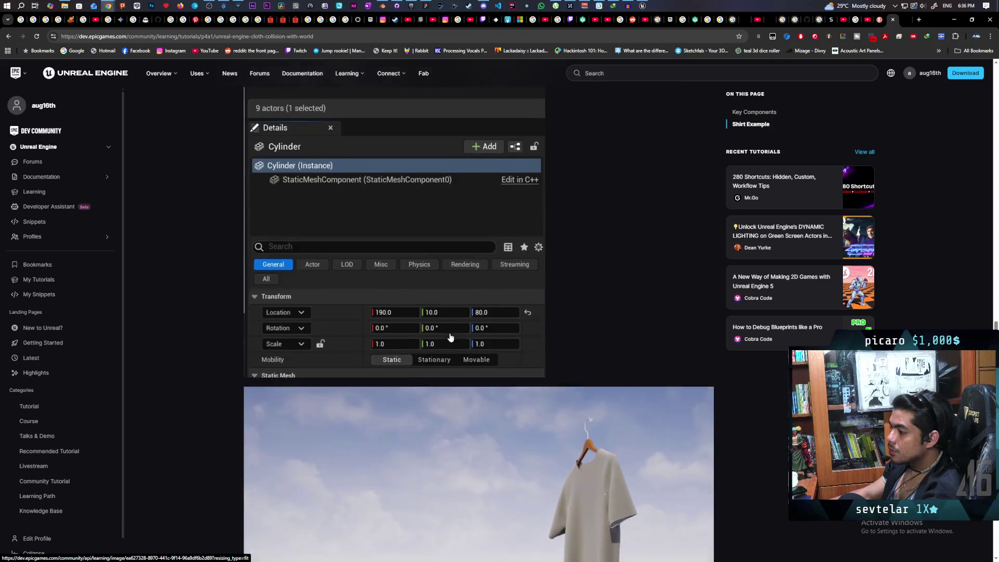
pyautogui.scroll(-3, 450, 337)
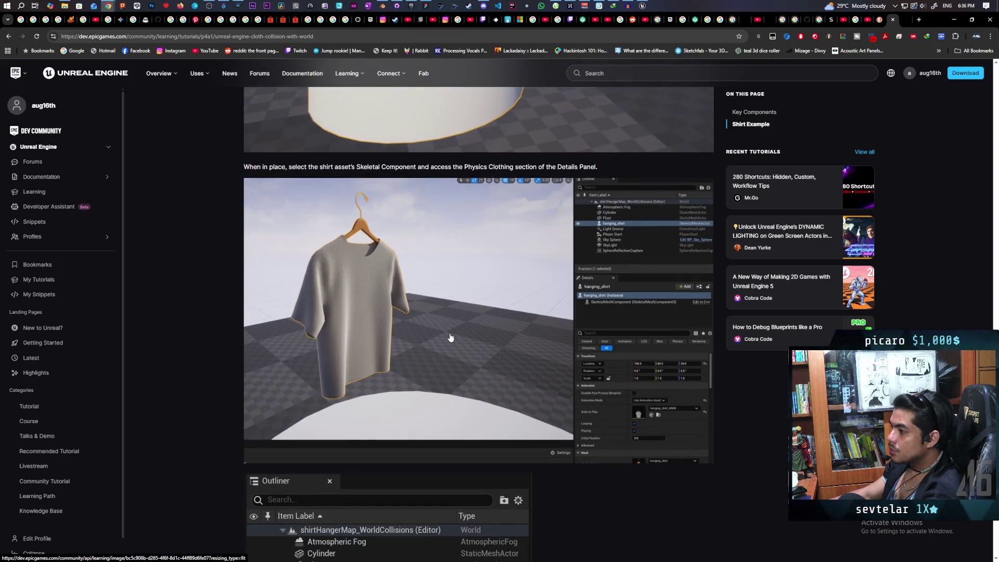
pyautogui.scroll(-10, 450, 337)
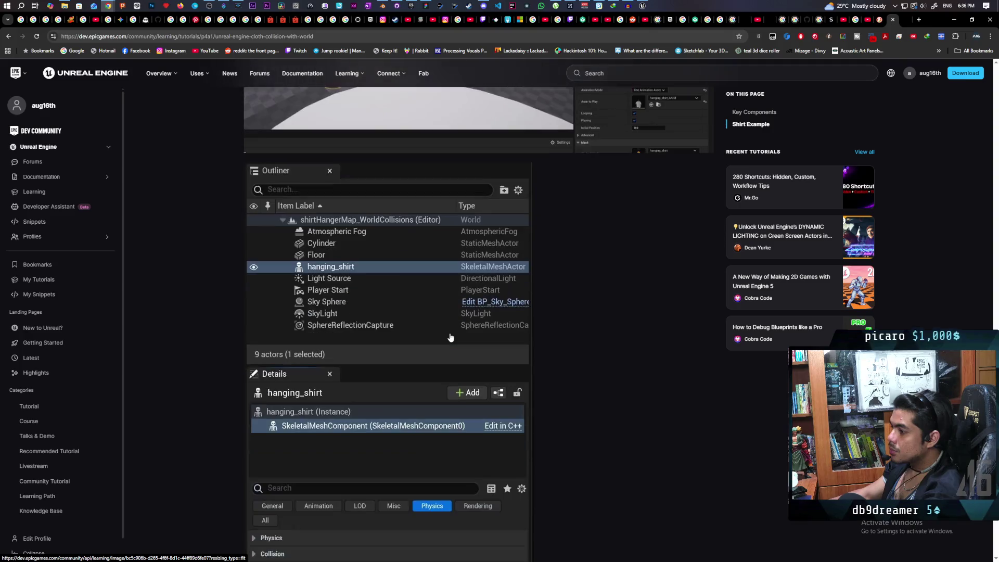
pyautogui.scroll(-2, 451, 337)
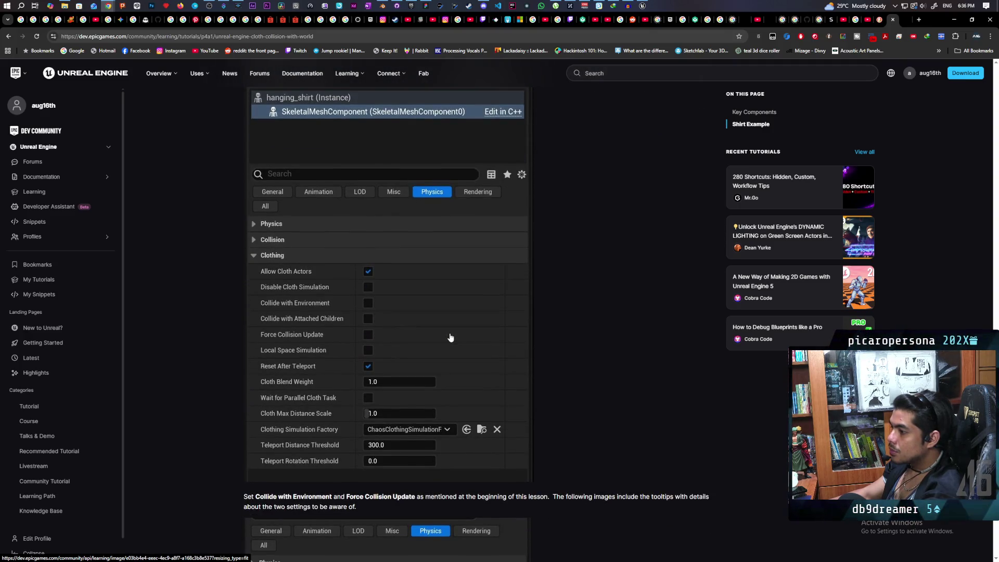
pyautogui.scroll(-4, 451, 337)
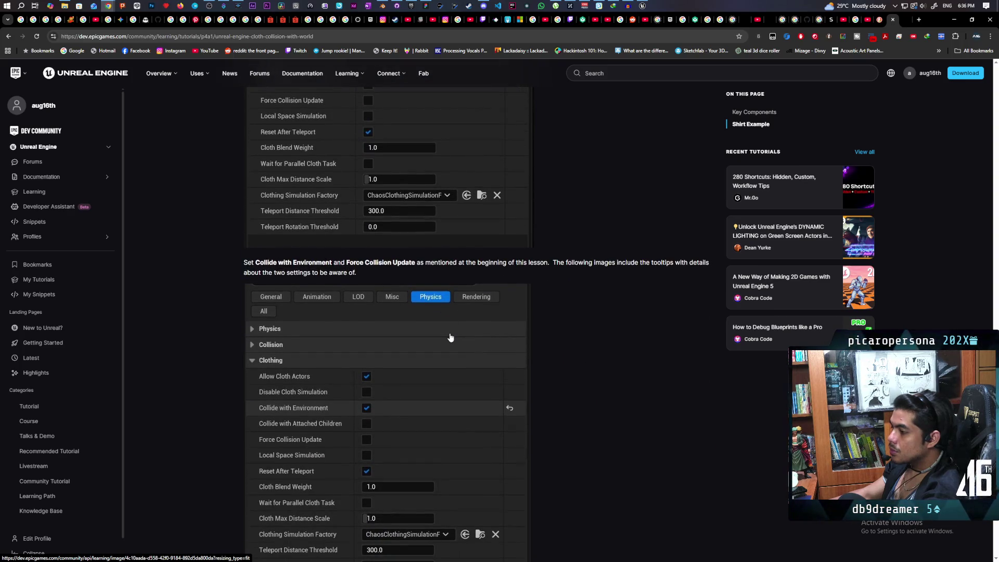
pyautogui.scroll(-8, 450, 337)
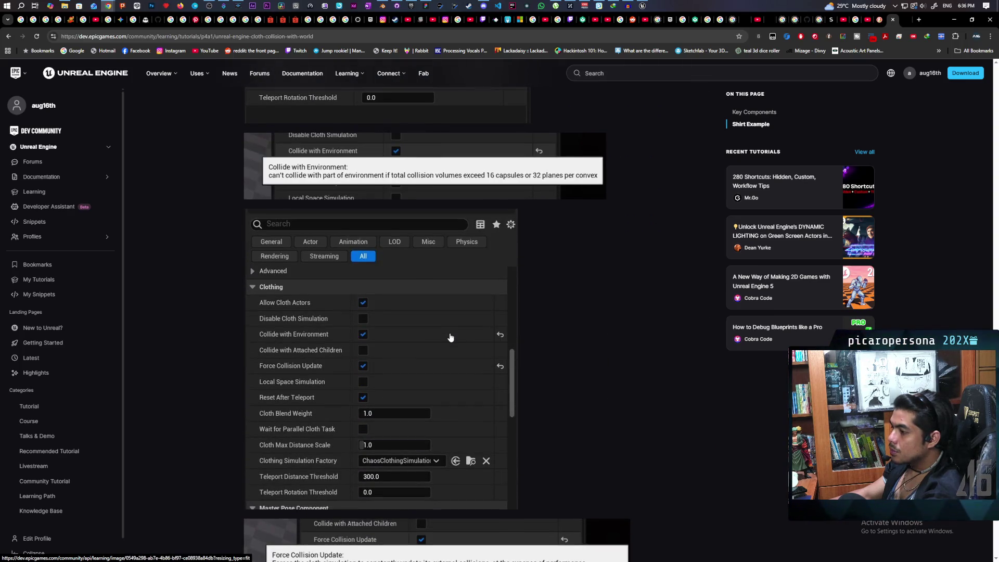
pyautogui.scroll(-9, 450, 337)
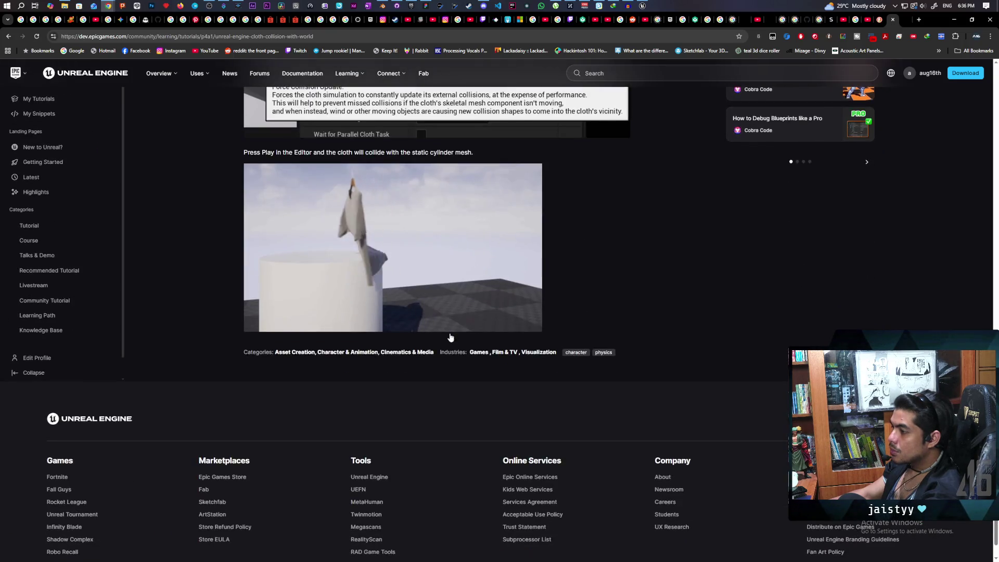
pyautogui.scroll(3, 451, 337)
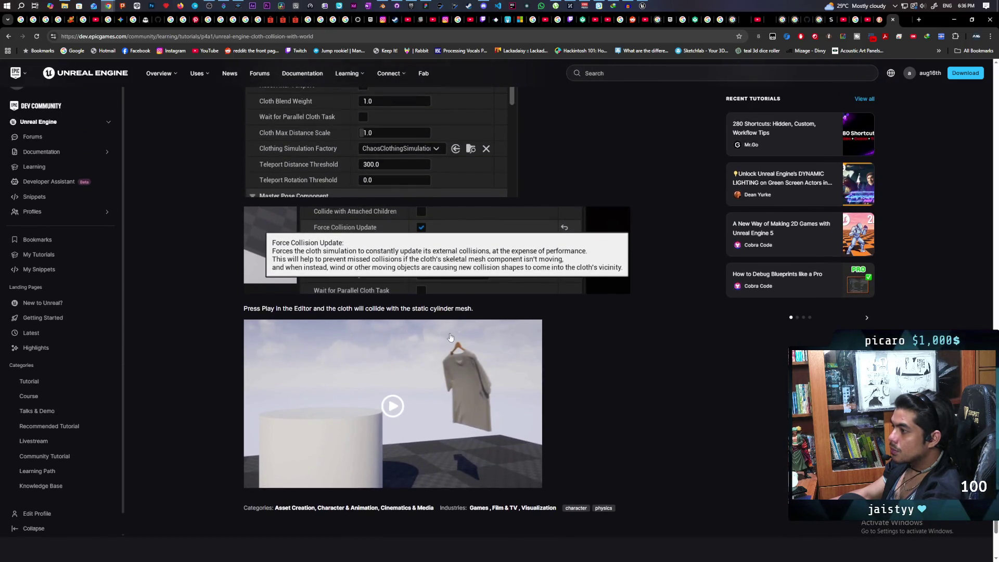
pyautogui.scroll(1, 451, 337)
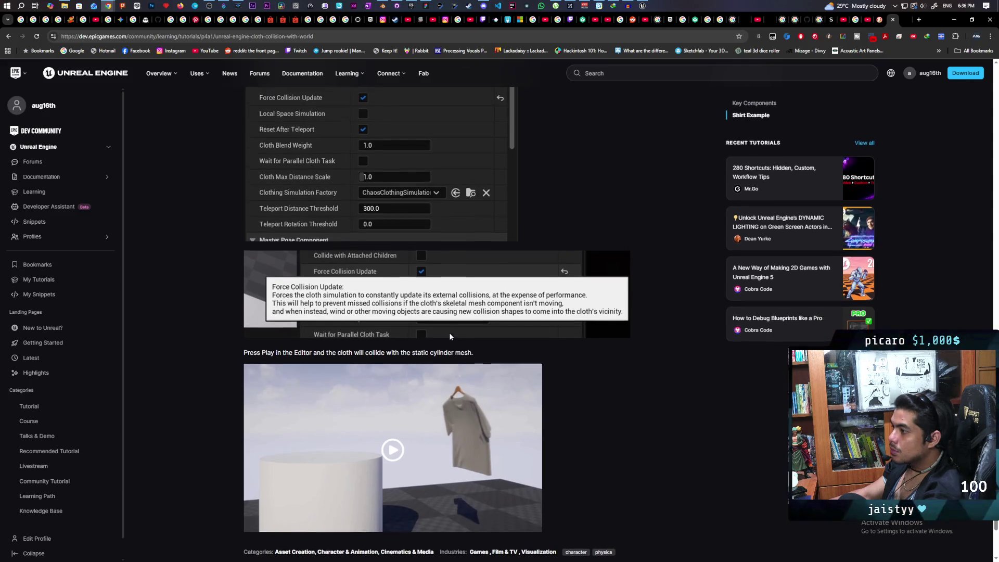
pyautogui.scroll(3, 450, 337)
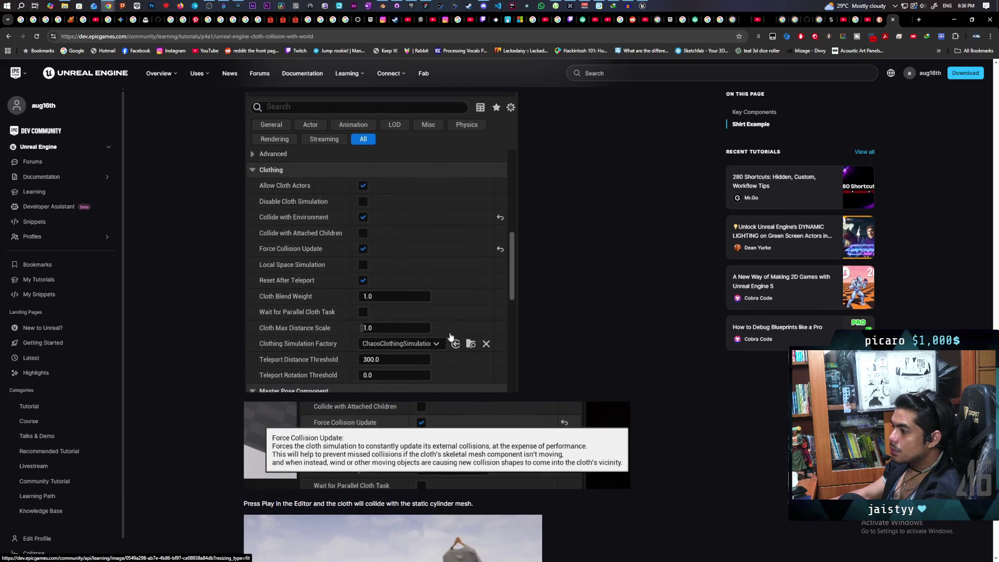
pyautogui.scroll(6, 455, 323)
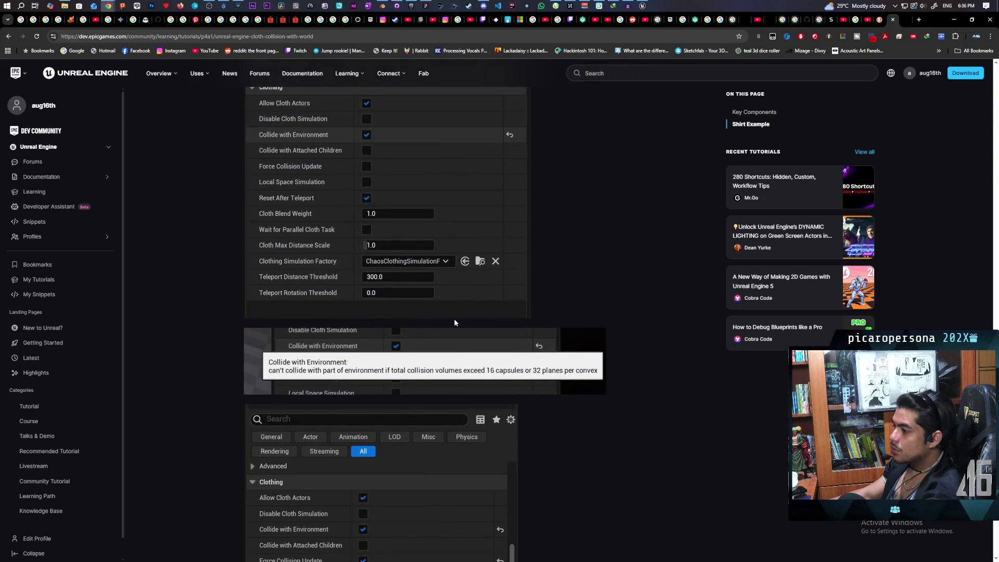
pyautogui.scroll(5, 454, 322)
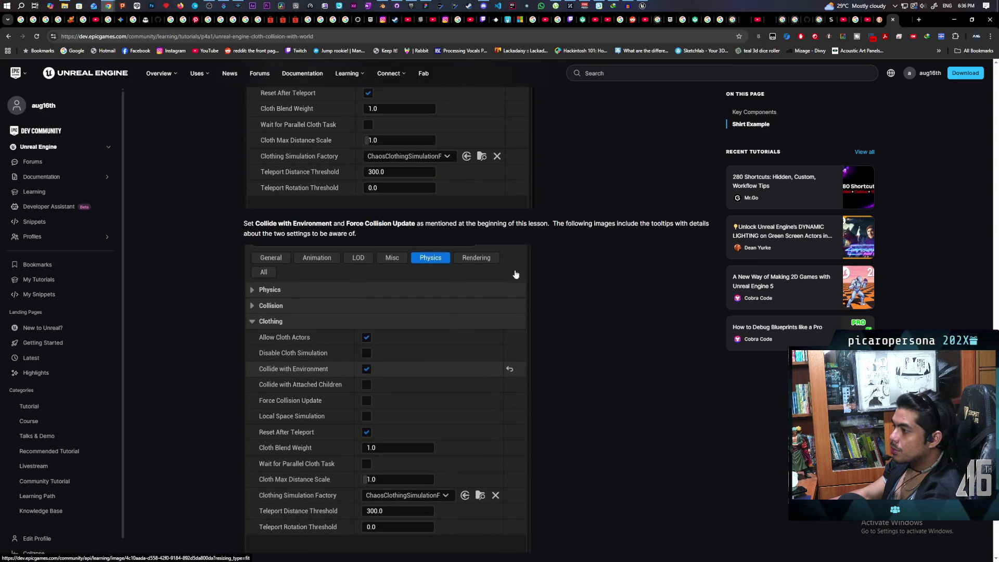
pyautogui.click(954, 20)
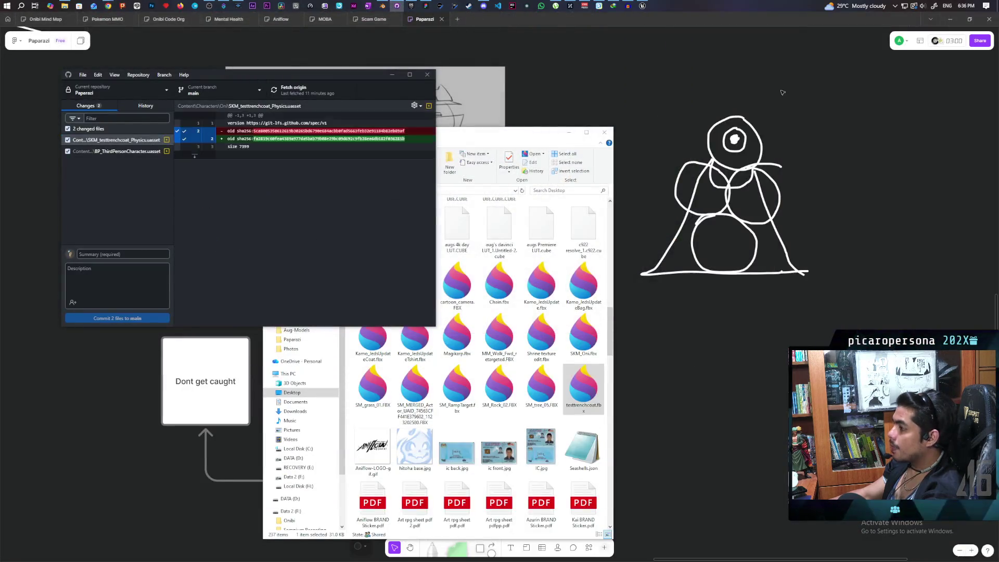
# Return to the Unreal Editor and show the Coat's Collision Presets list.
pyautogui.click(643, 6)
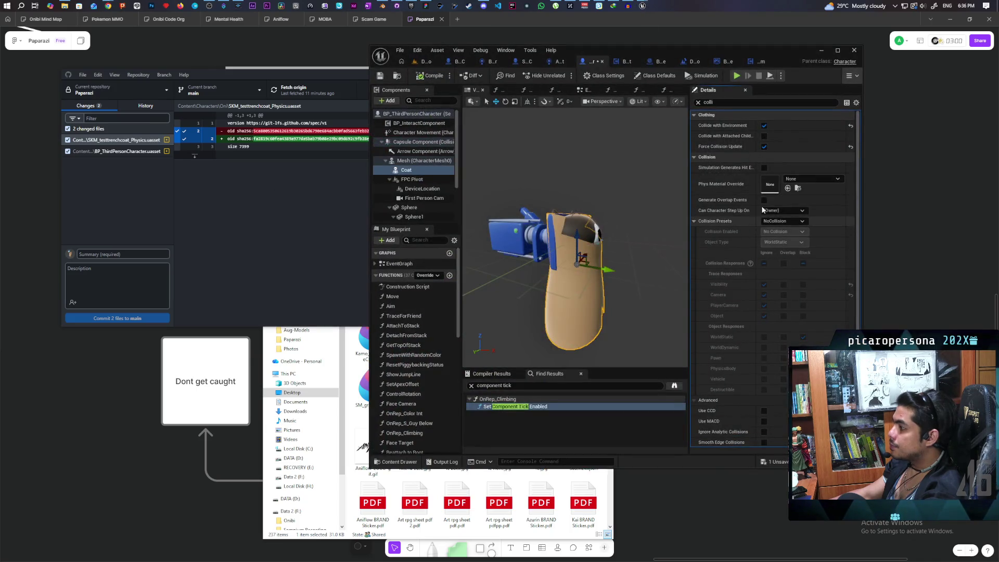
pyautogui.click(784, 221)
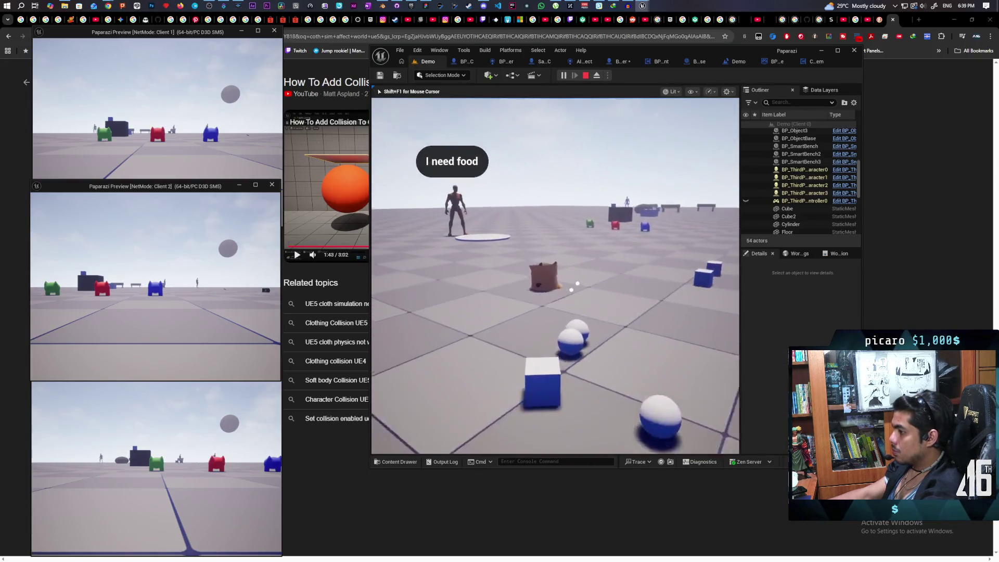
# Walk the pug with WASD around the food bowl beside the hungry NPC.
pyautogui.press('w')
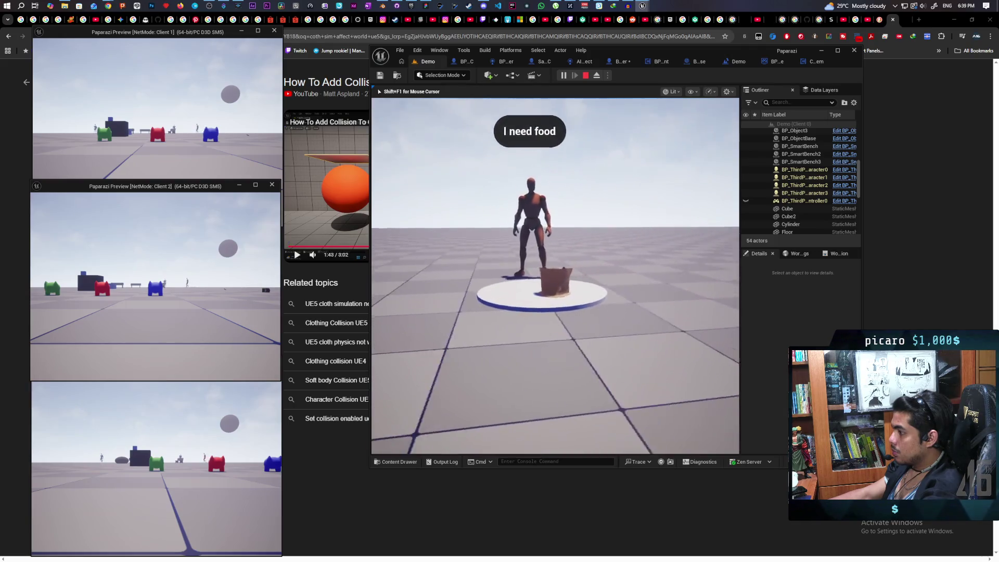
pyautogui.press('a')
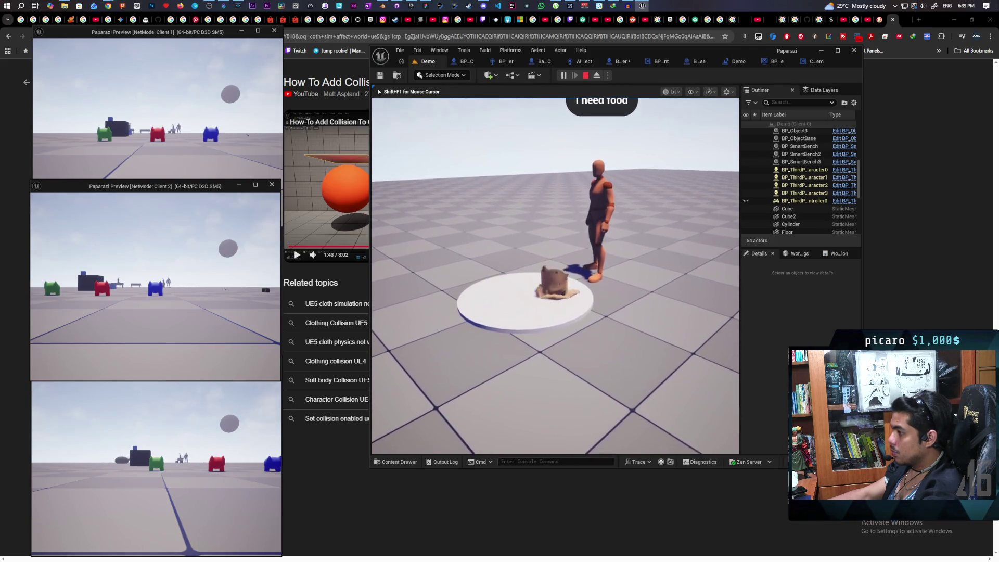
pyautogui.press('a')
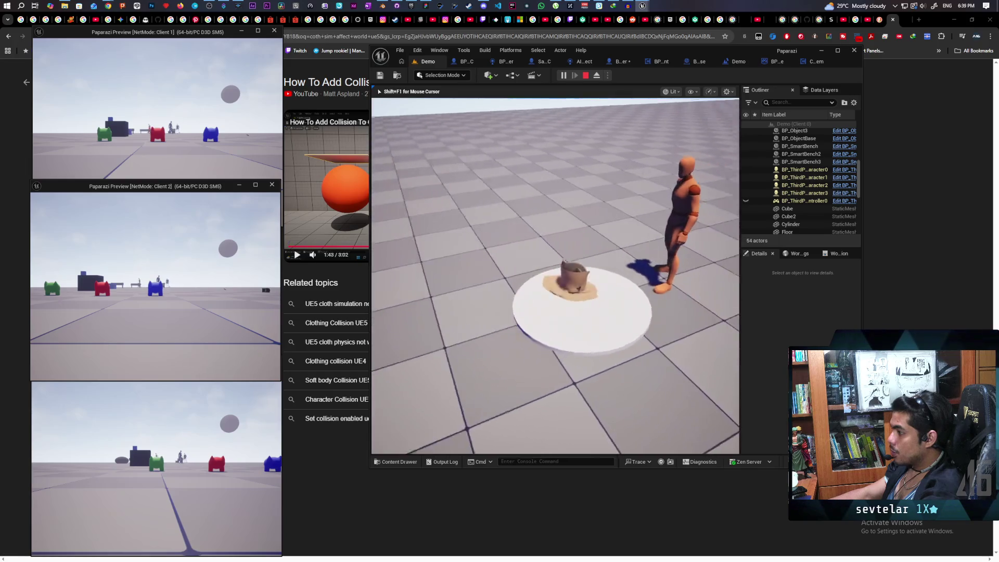
pyautogui.press('d')
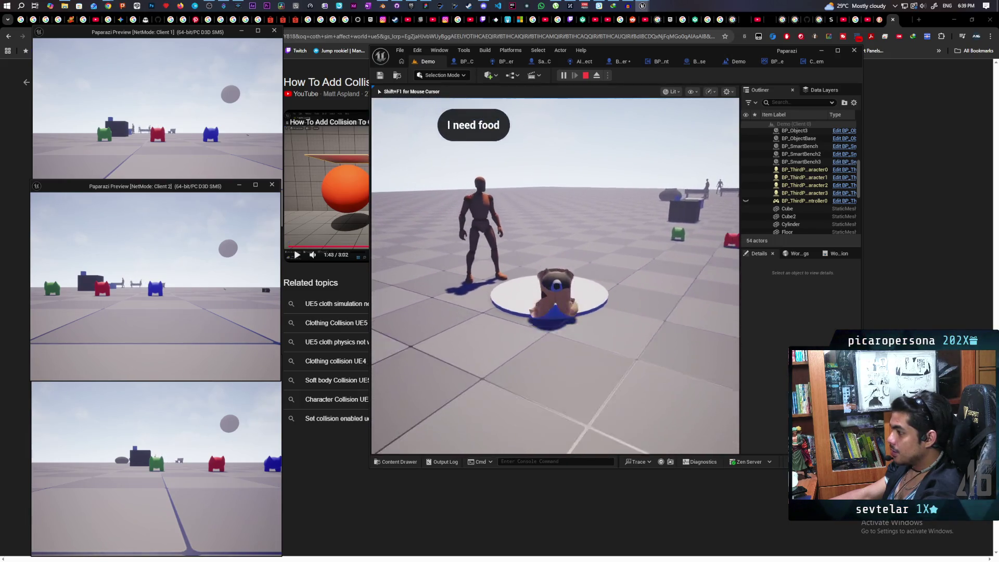
pyautogui.press('w')
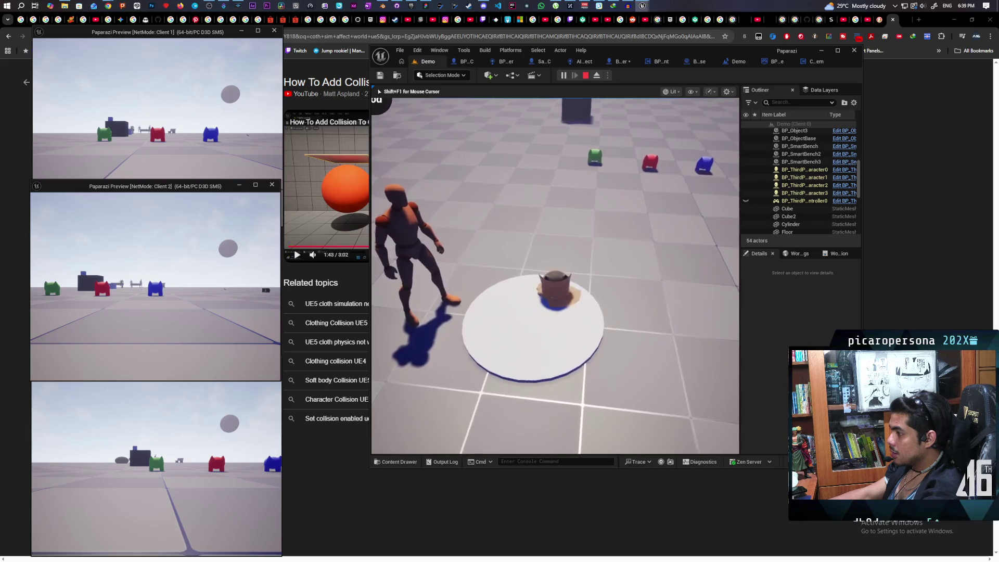
pyautogui.press('s')
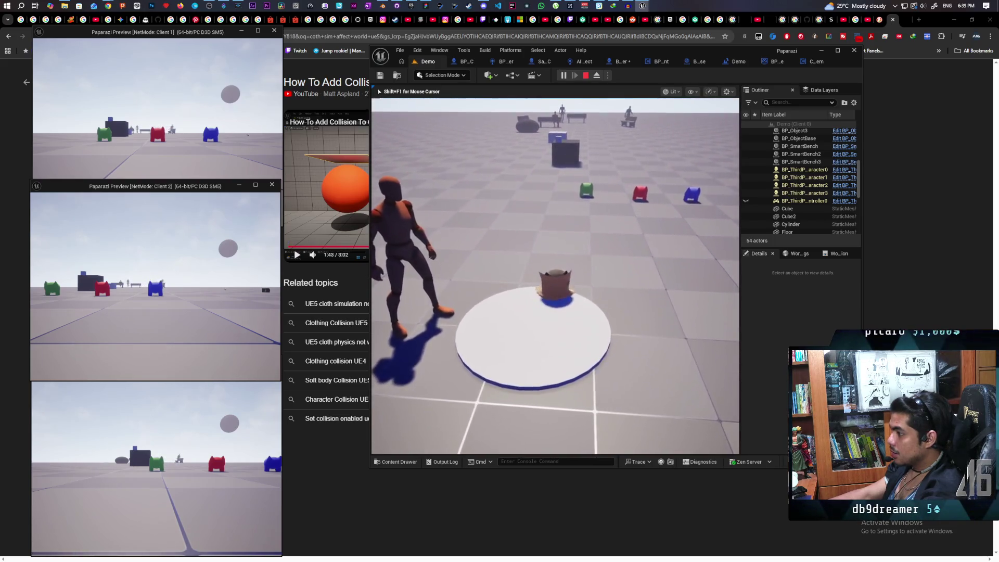
pyautogui.press('s')
pyautogui.press('w')
pyautogui.press('s')
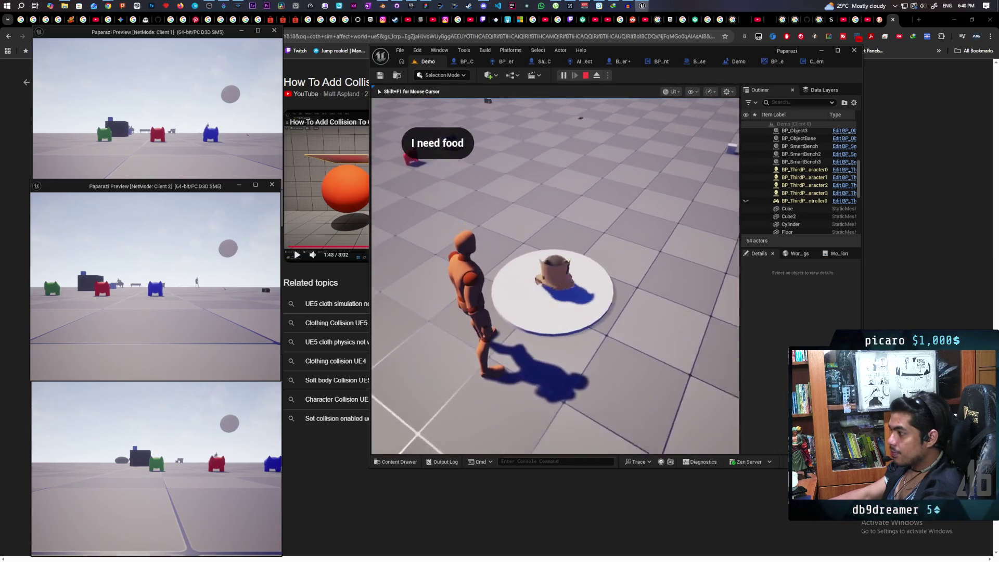
pyautogui.press('s')
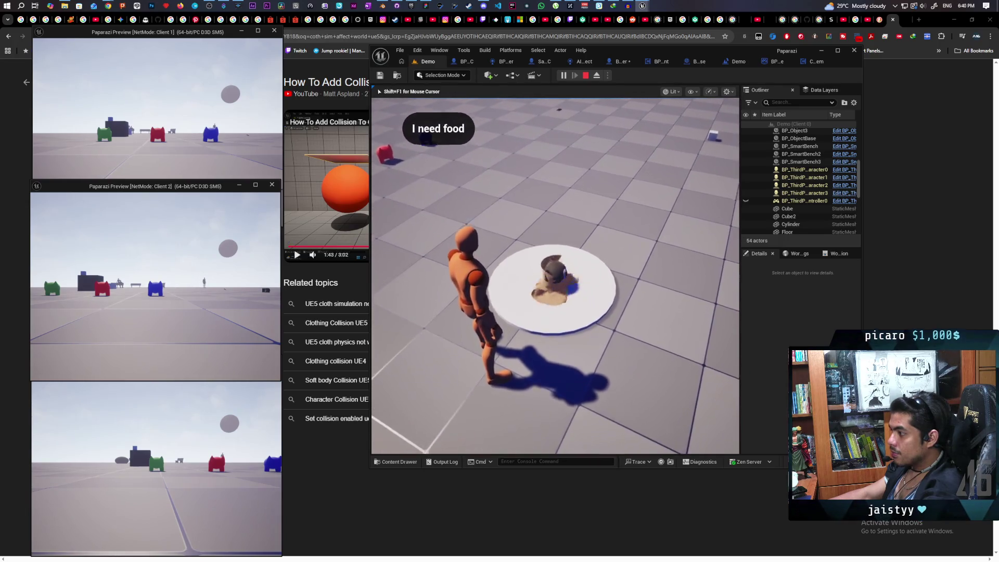
# Walk the pug across the plate's edges and centre, then stop the play session with Esc.
pyautogui.press('w')
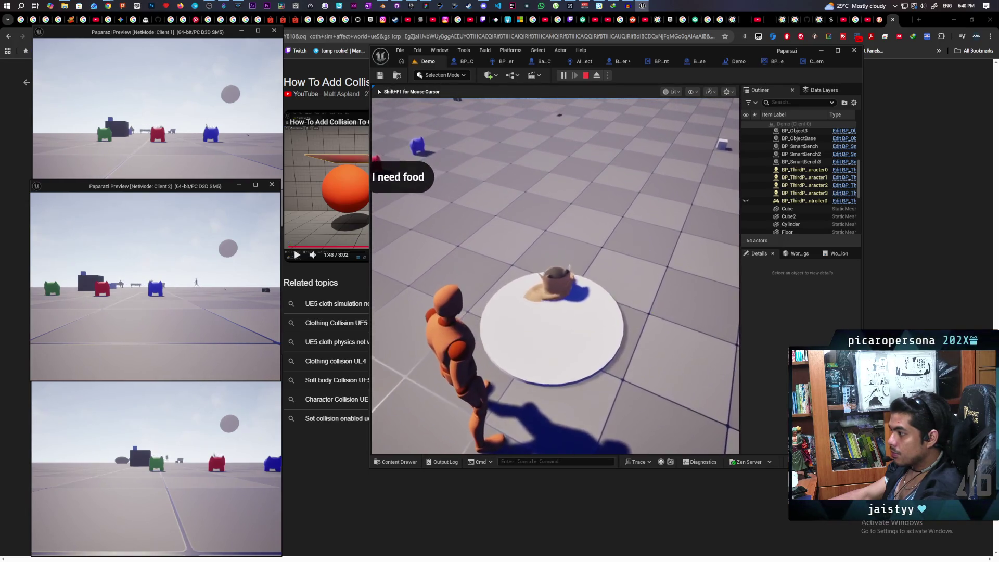
pyautogui.press('s')
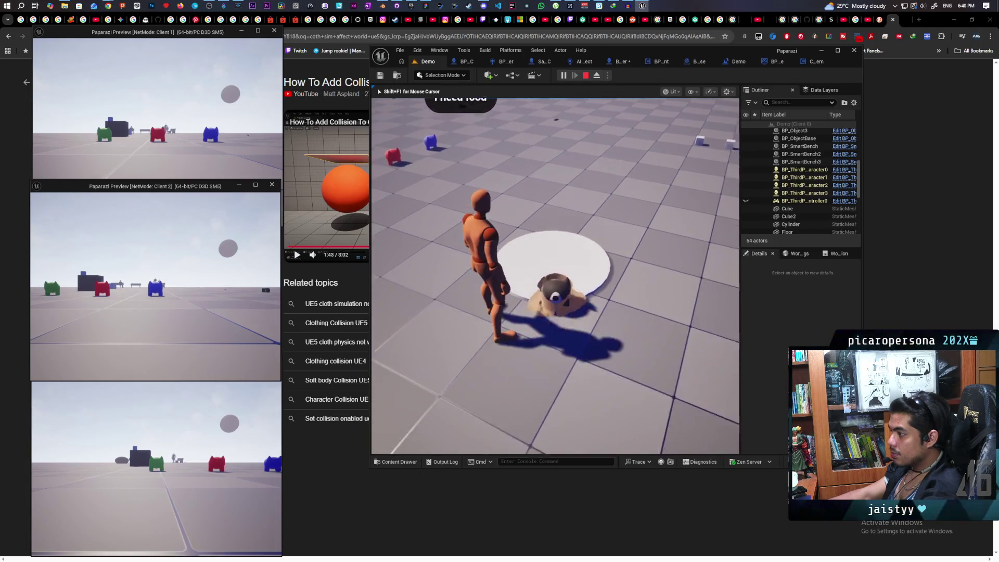
pyautogui.press('w')
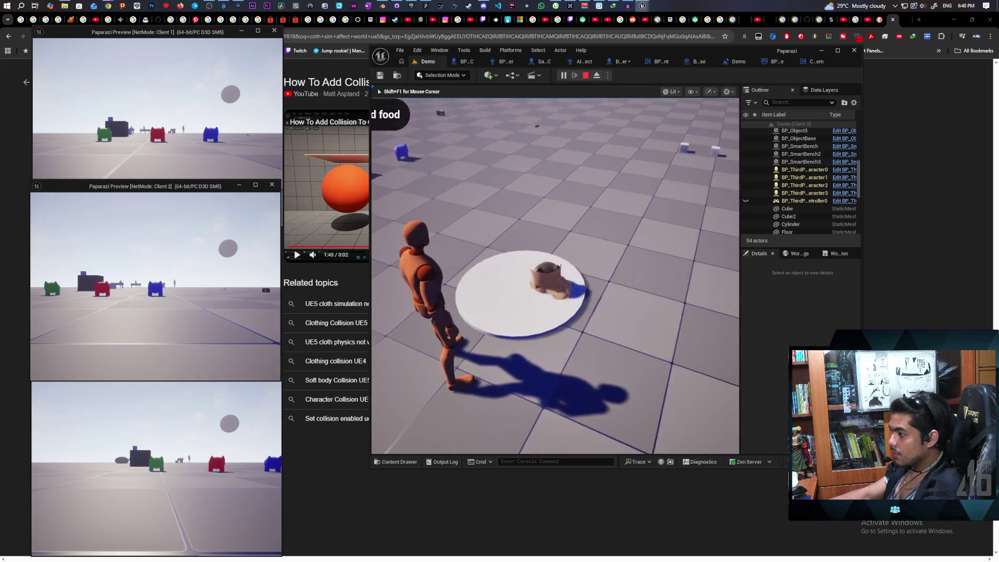
pyautogui.press('w')
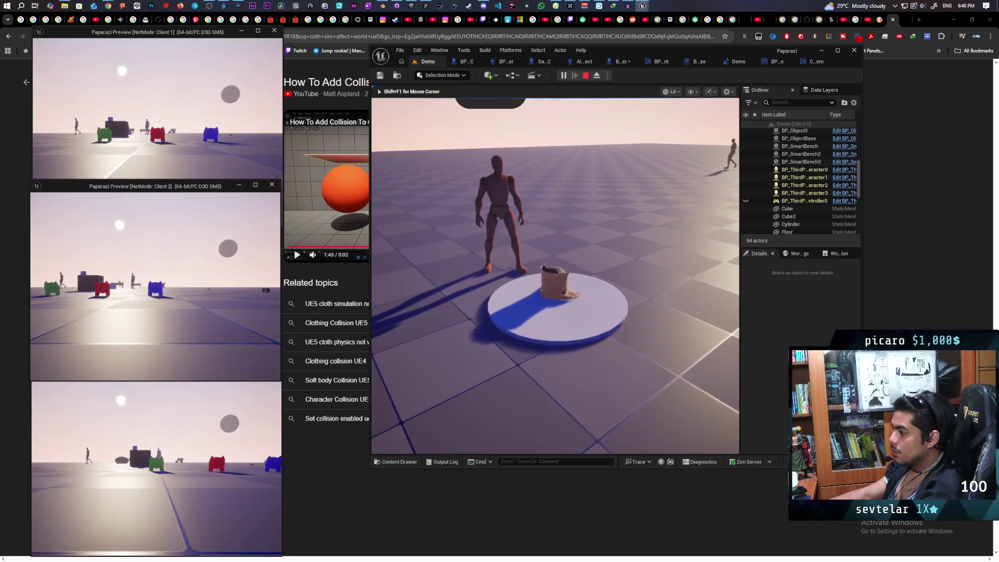
pyautogui.press('Escape')
# Select the Floor's StaticMeshComponent and filter its Details for 'co' collision properties.
pyautogui.click(545, 278)
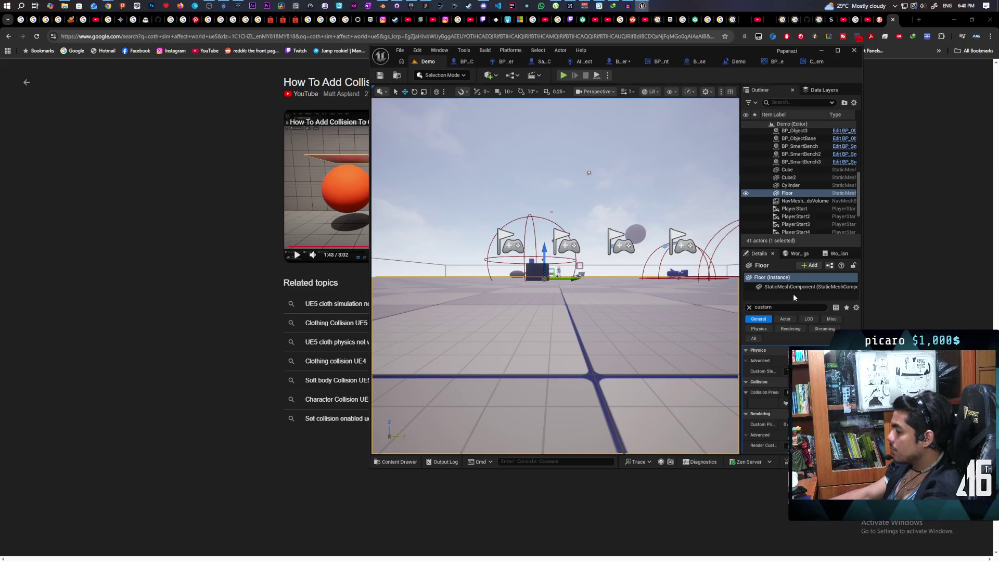
pyautogui.click(750, 307)
pyautogui.click(788, 288)
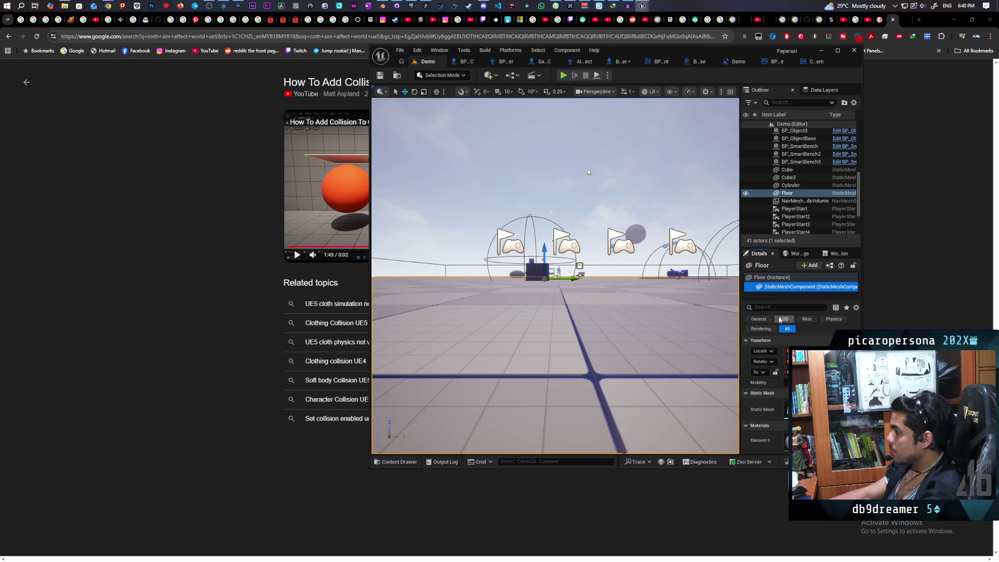
pyautogui.click(769, 307)
pyautogui.write('colli')
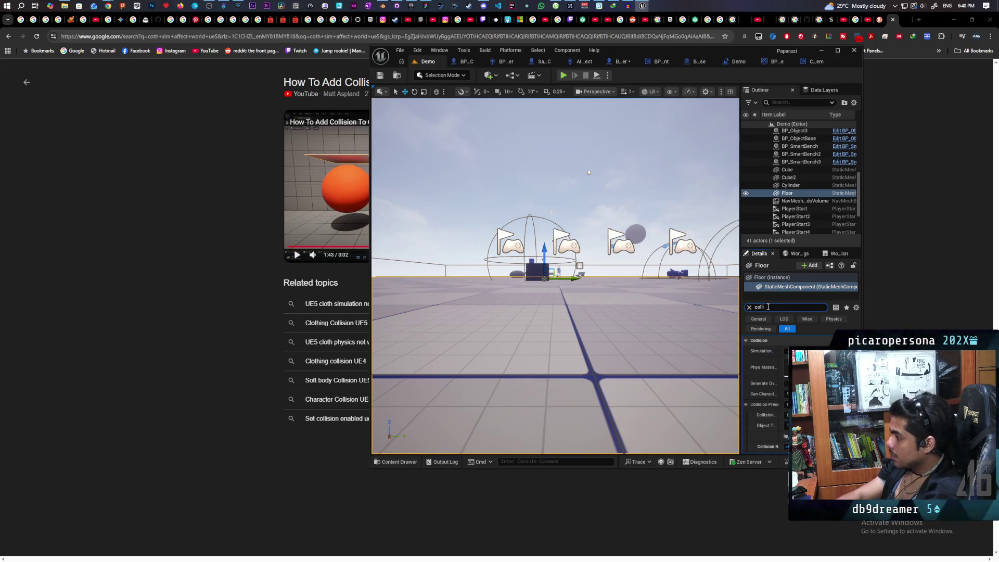
# Look over the Floor's collision settings, then start a new multiplayer playtest.
pyautogui.scroll(-4, 781, 397)
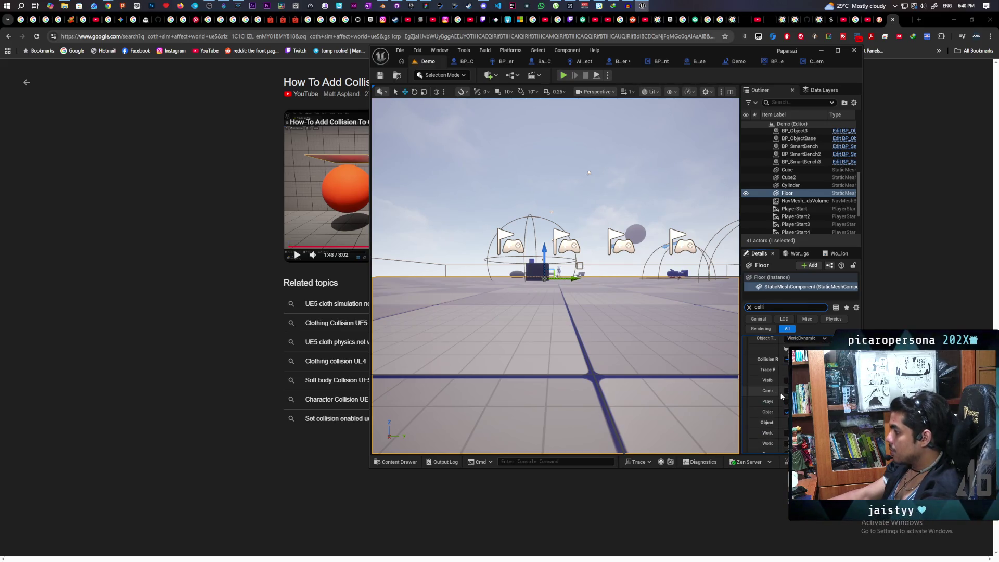
pyautogui.scroll(2, 765, 395)
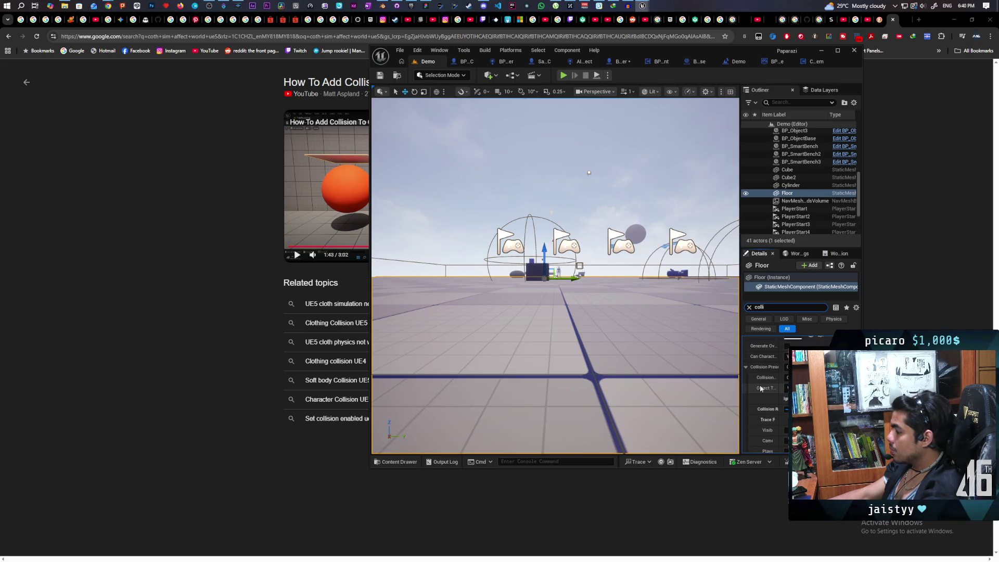
pyautogui.moveTo(573, 312)
pyautogui.mouseDown()
pyautogui.moveTo(552, 292)
pyautogui.moveTo(599, 276)
pyautogui.moveTo(603, 313)
pyautogui.moveTo(593, 333)
pyautogui.mouseUp()
pyautogui.scroll(-3, 767, 395)
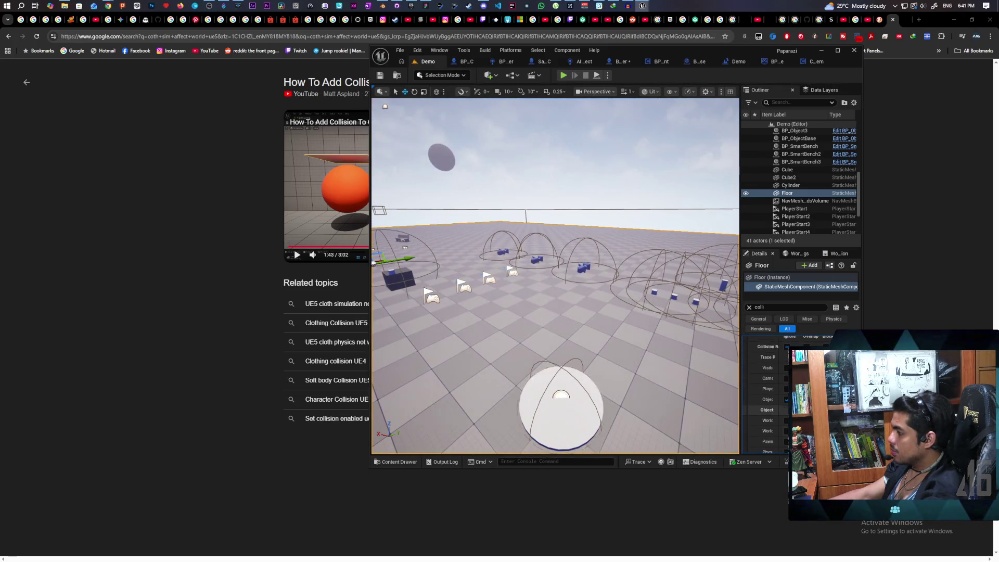
pyautogui.scroll(1, 765, 396)
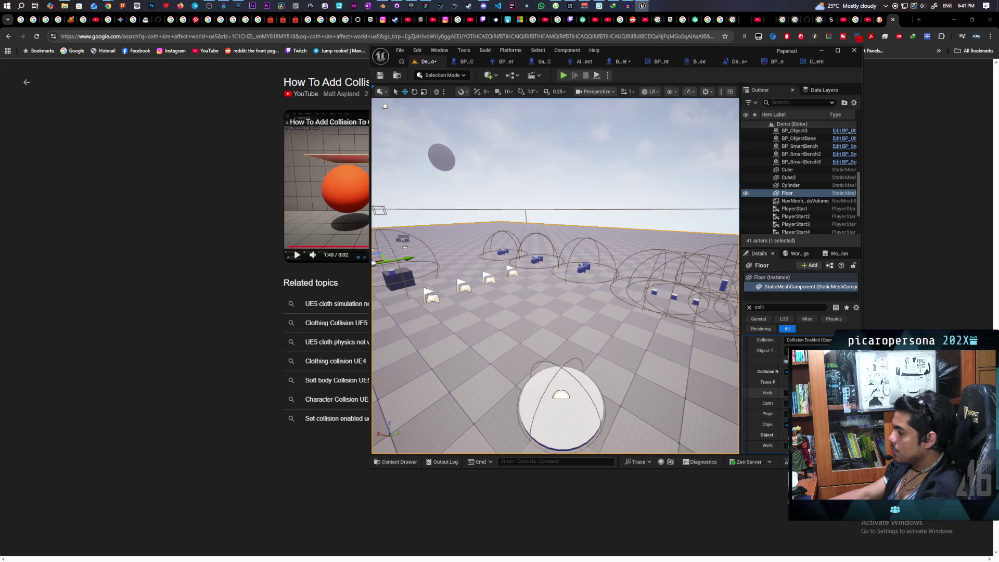
pyautogui.scroll(2, 768, 395)
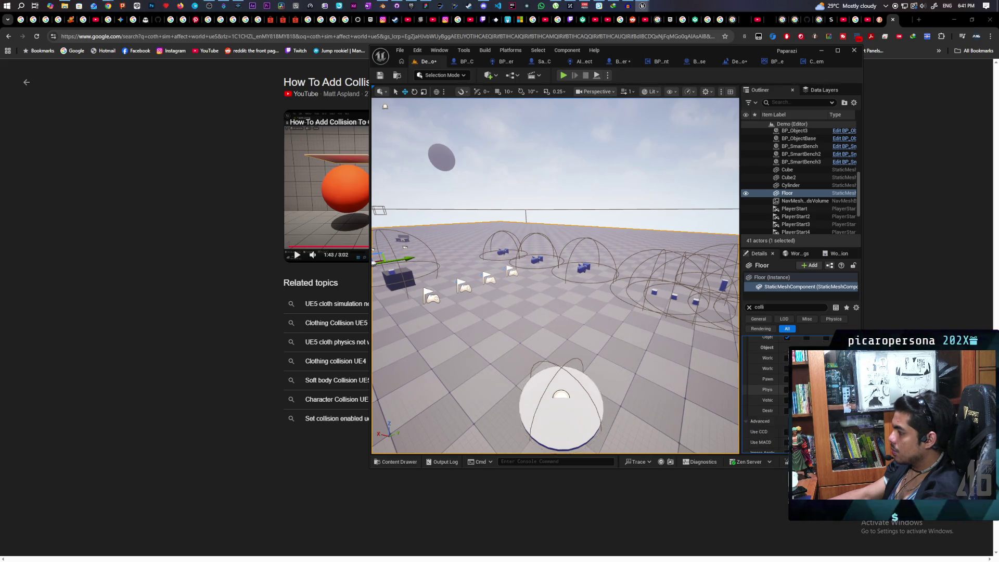
pyautogui.click(563, 76)
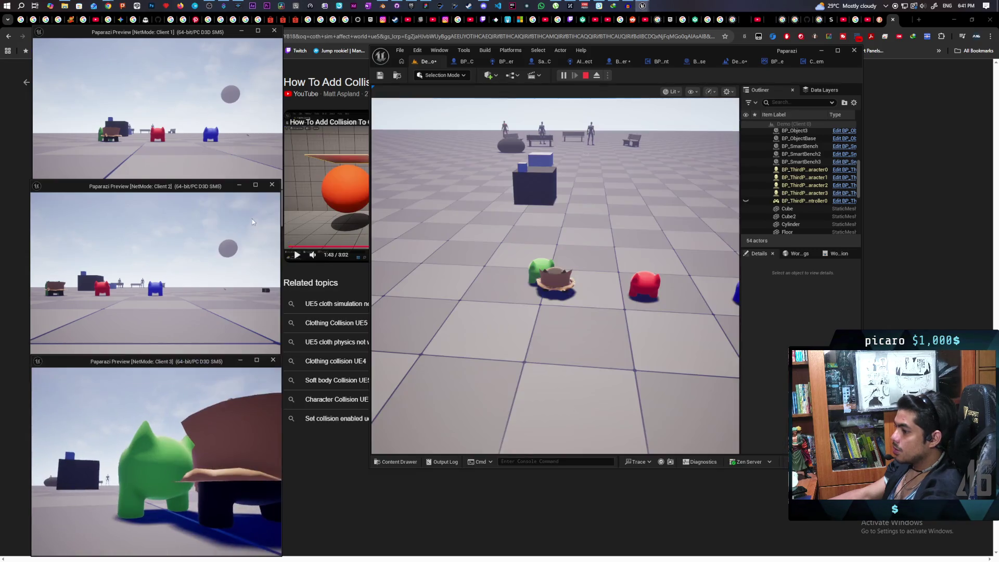
# Walk the bag character across the platform, past the cubes, to the hungry standing figure.
pyautogui.click(505, 199)
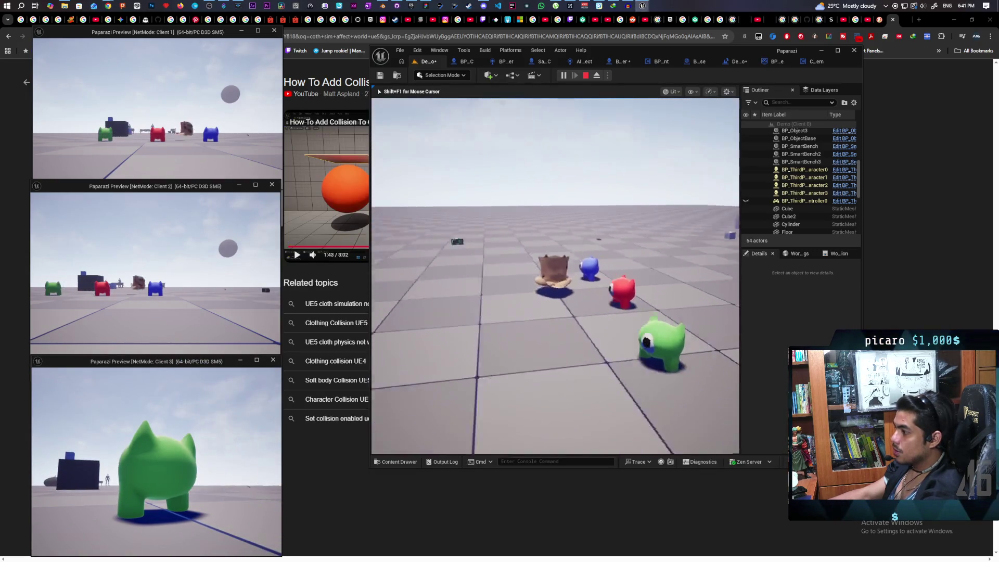
pyautogui.press('s')
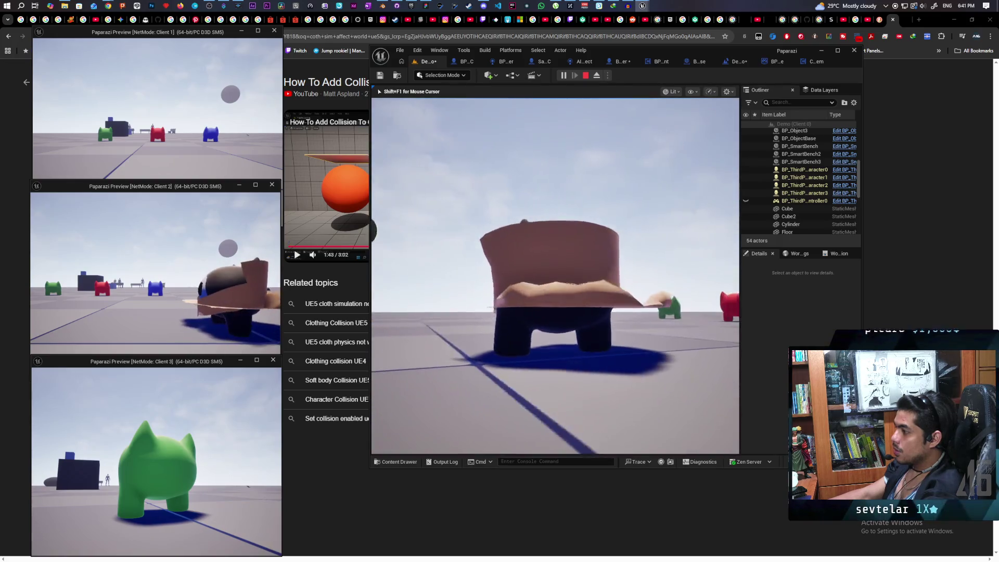
pyautogui.press('w')
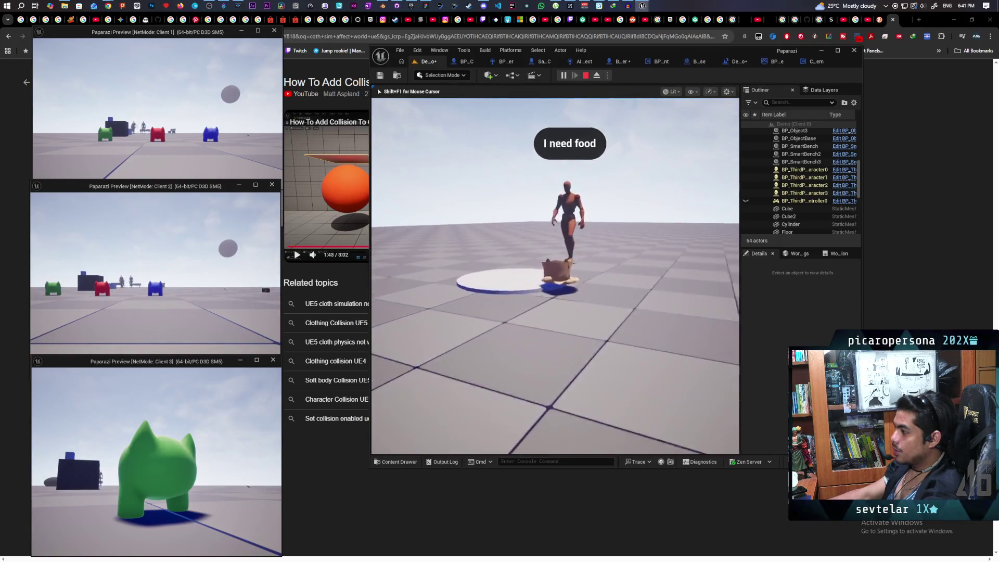
pyautogui.press('s')
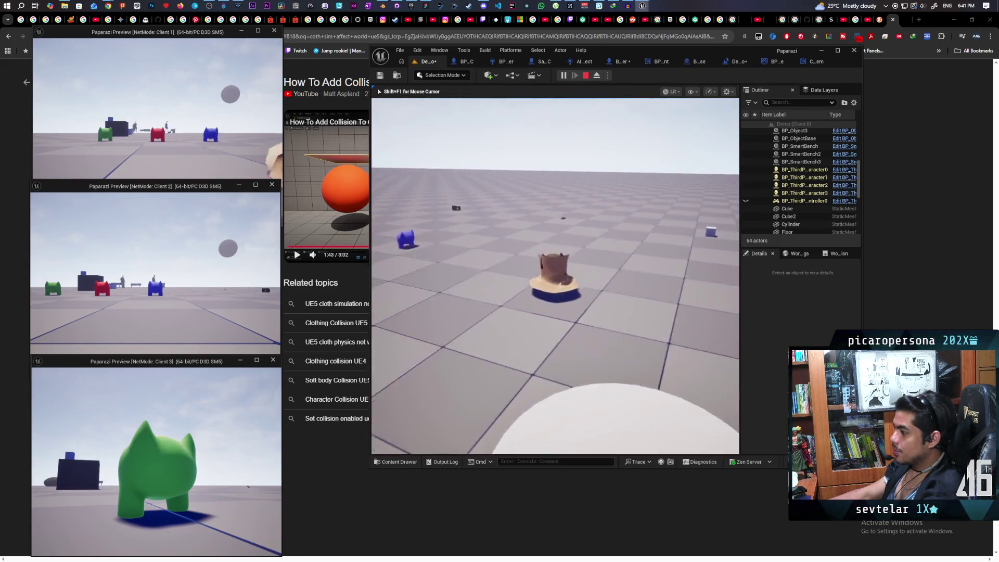
pyautogui.press('s')
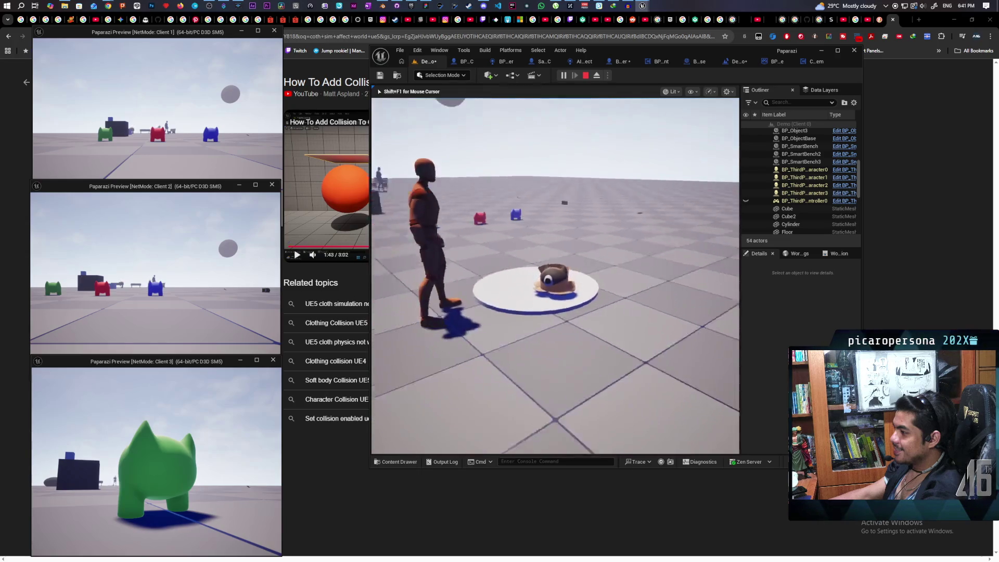
pyautogui.press('w')
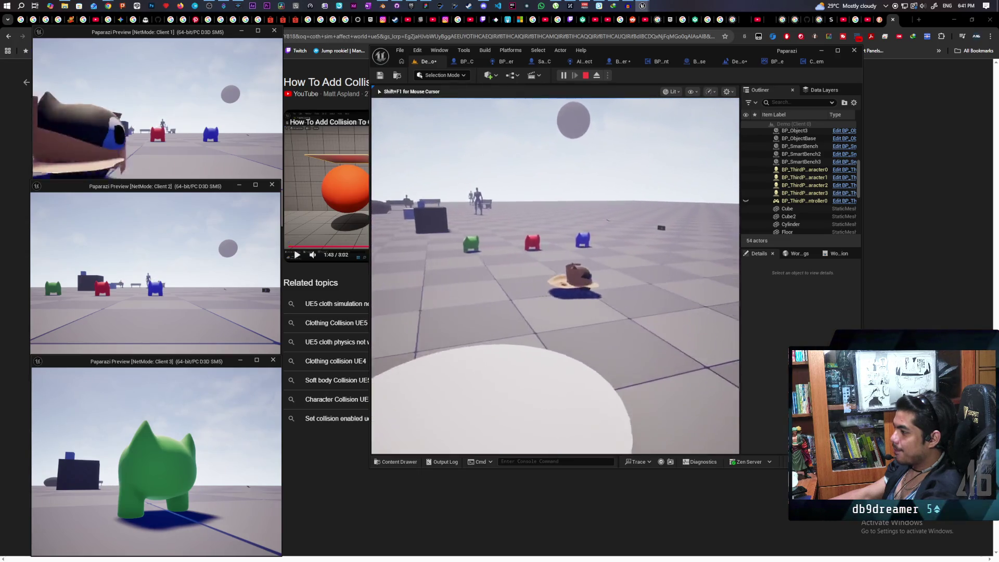
pyautogui.press('w')
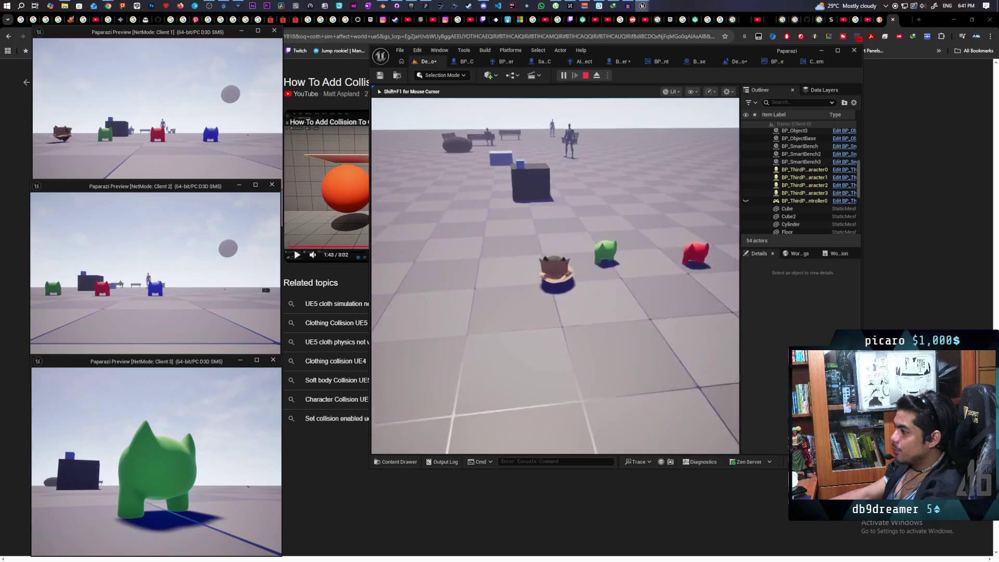
pyautogui.press('w')
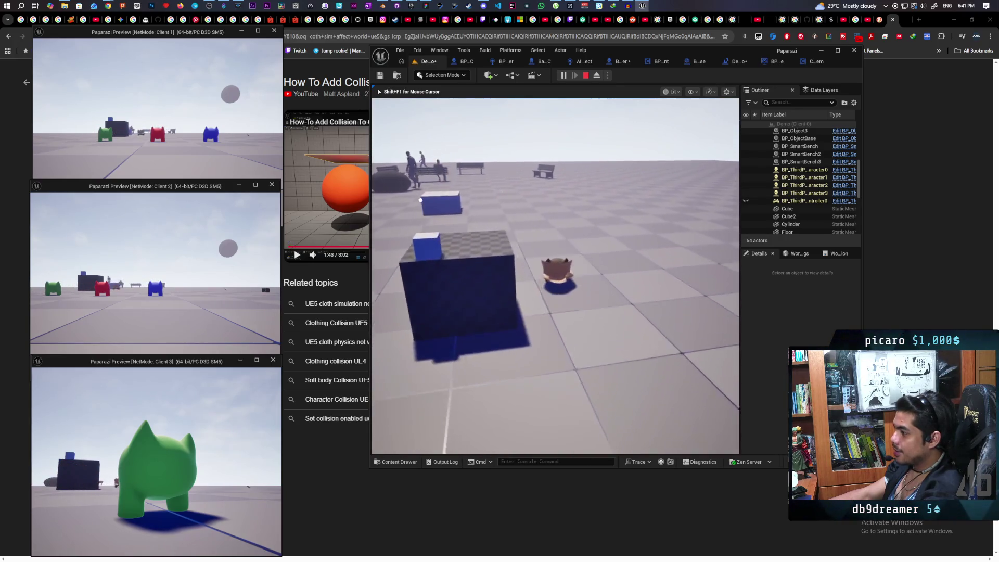
pyautogui.press('w')
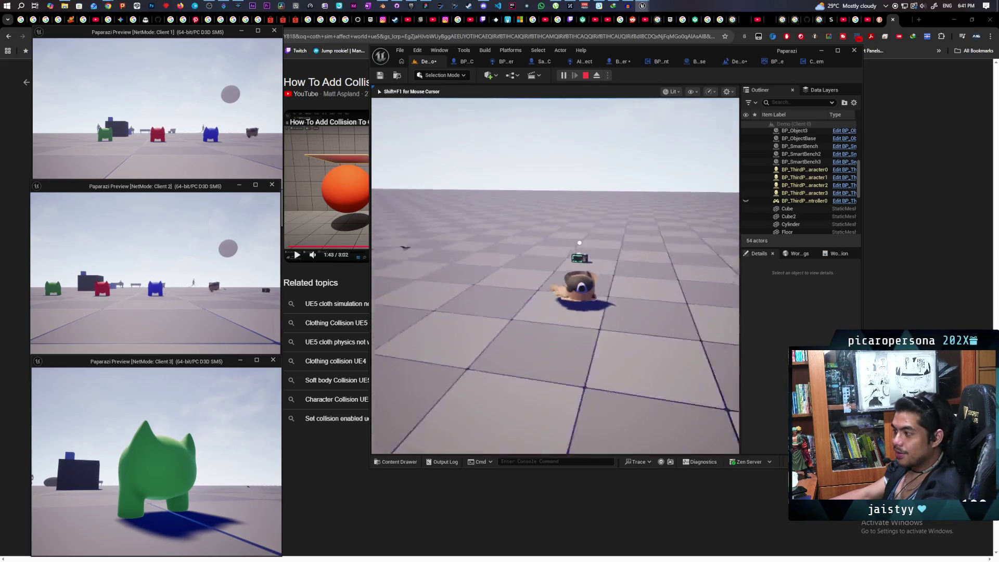
pyautogui.press('w')
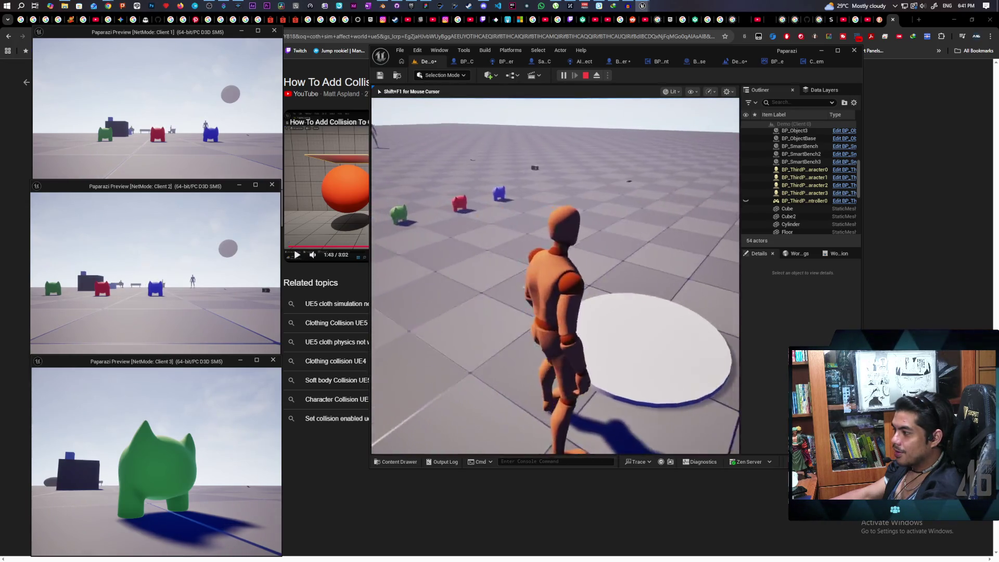
# Jump and roam the character toward the benches, then stop the session with Esc.
pyautogui.press('space')
pyautogui.press('w')
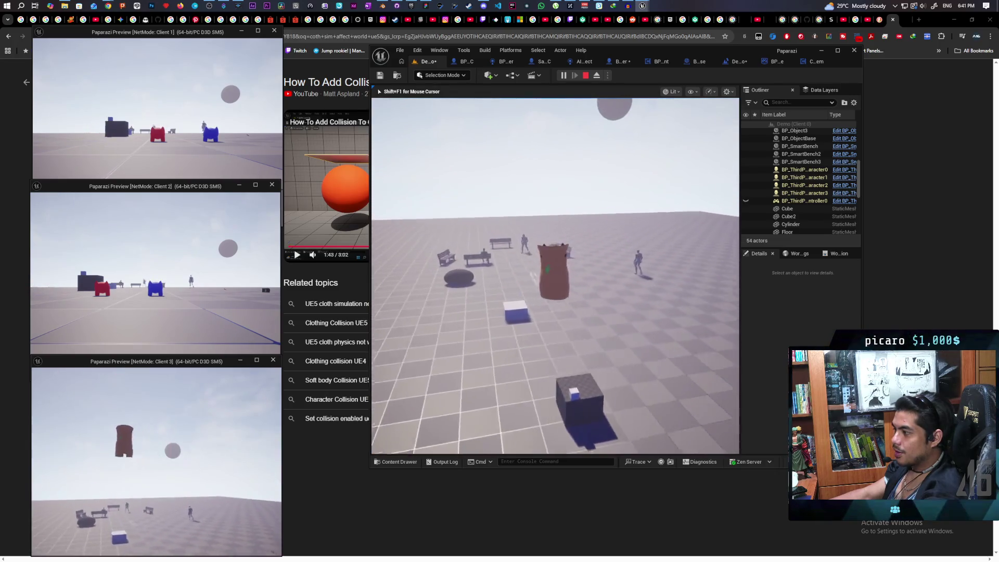
pyautogui.press('w')
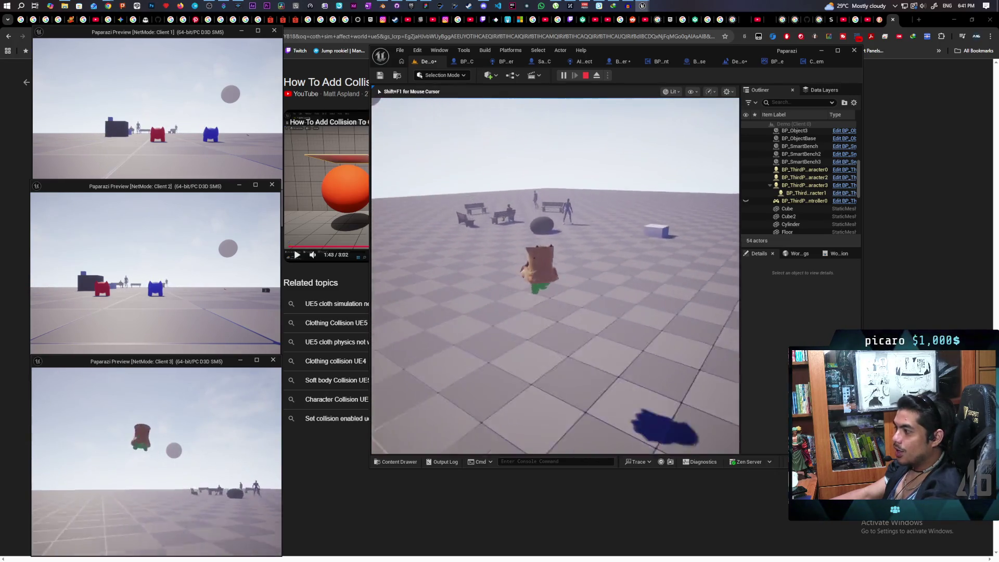
pyautogui.press('w')
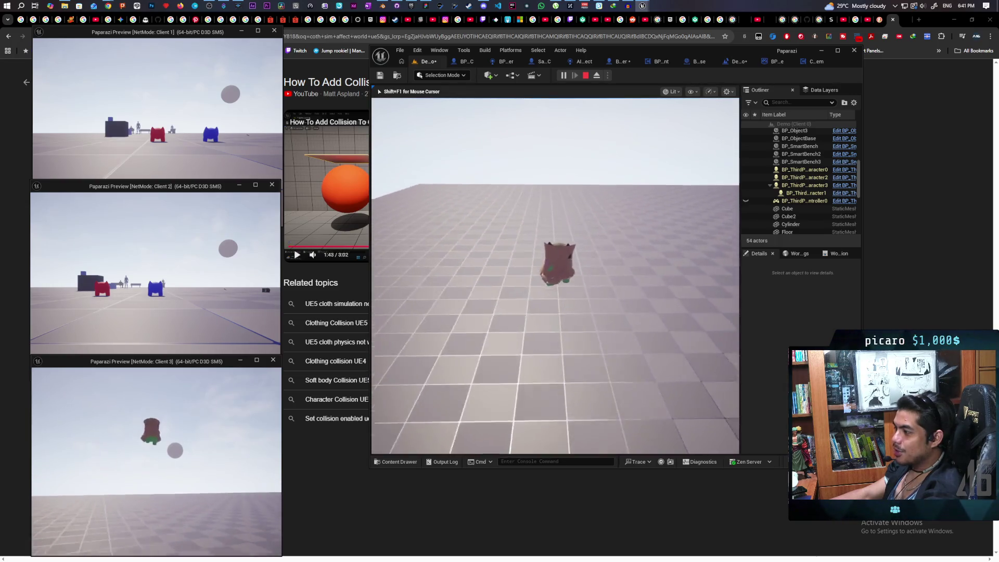
pyautogui.press('w')
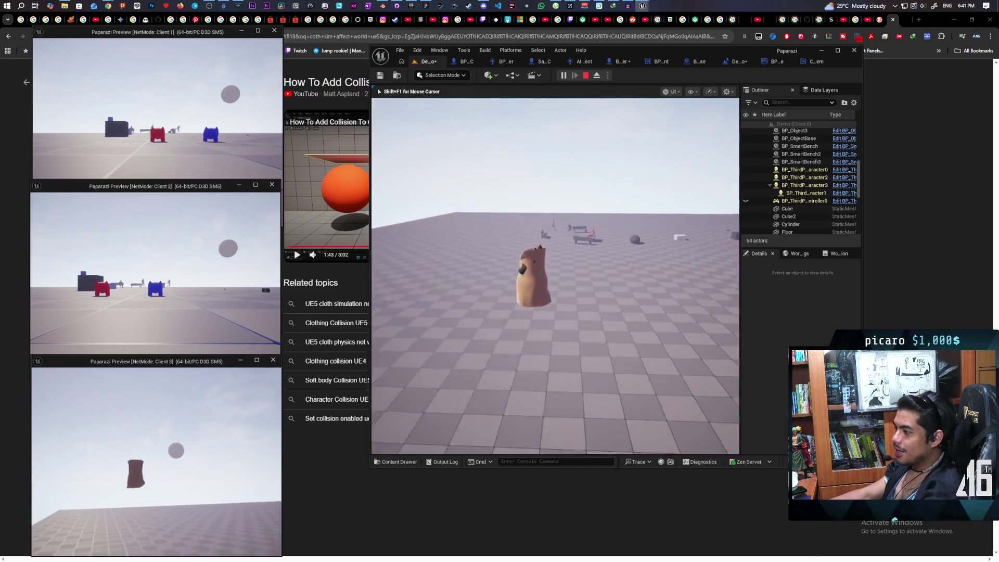
pyautogui.press('w')
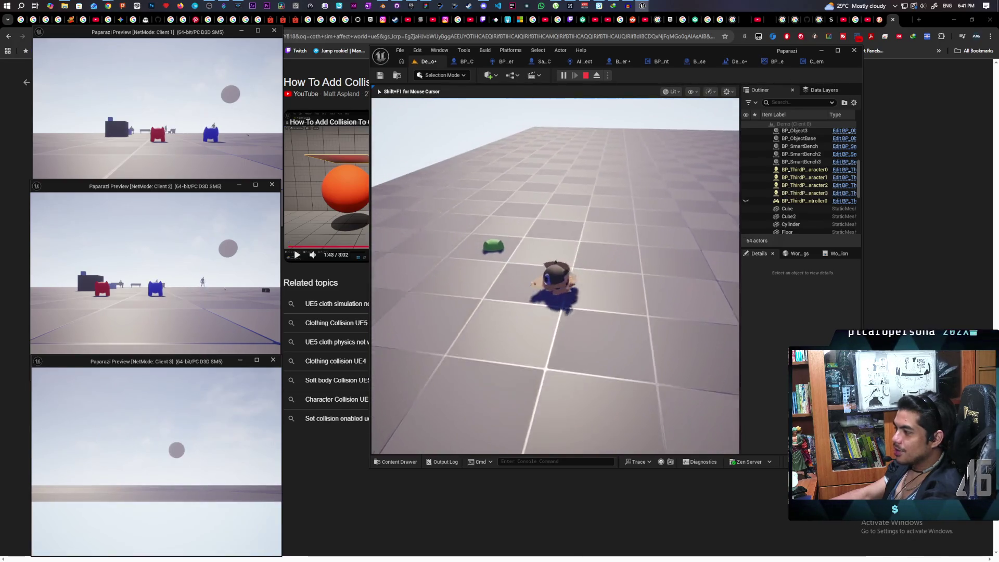
pyautogui.press('w')
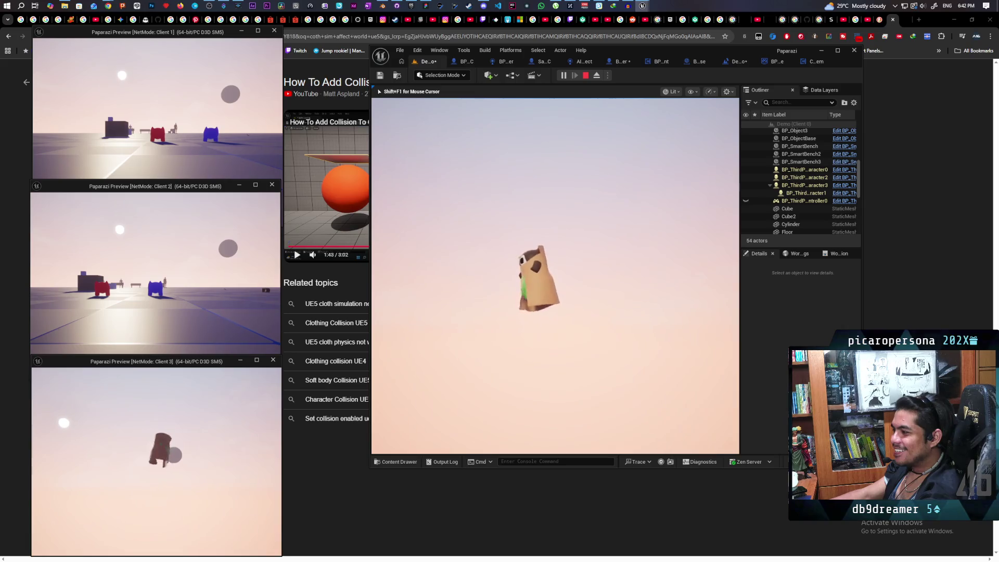
pyautogui.press('Escape')
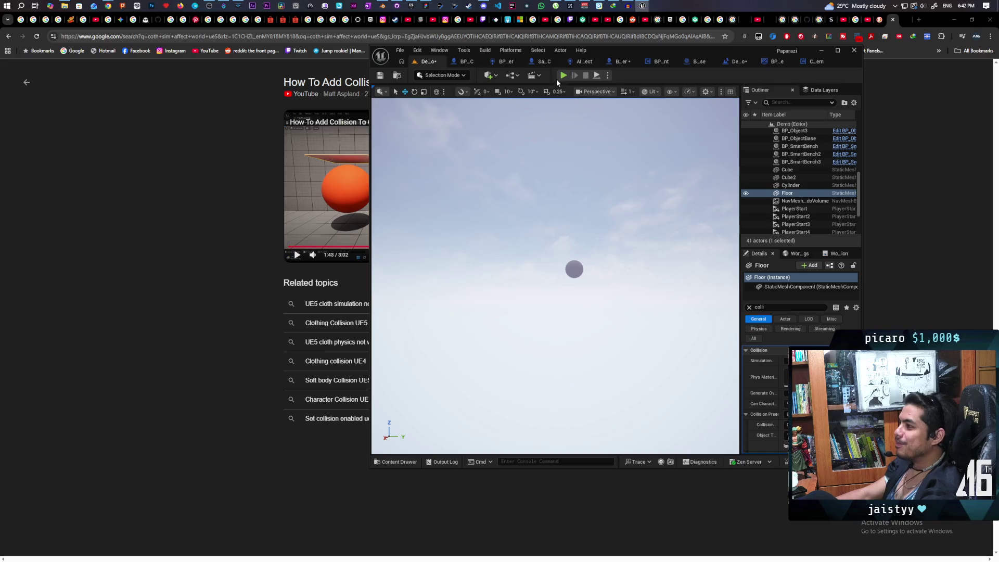
pyautogui.click(563, 76)
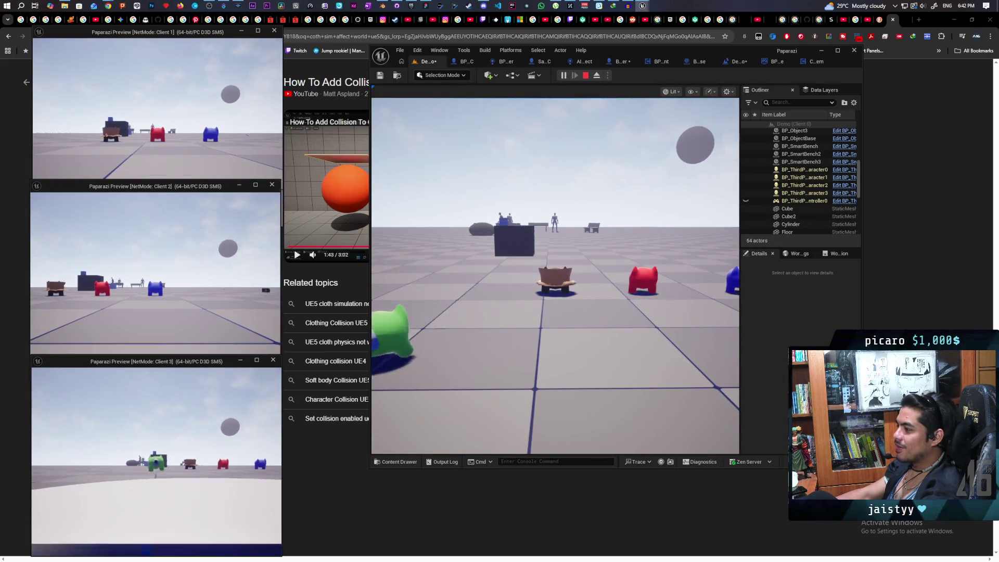
pyautogui.click(242, 360)
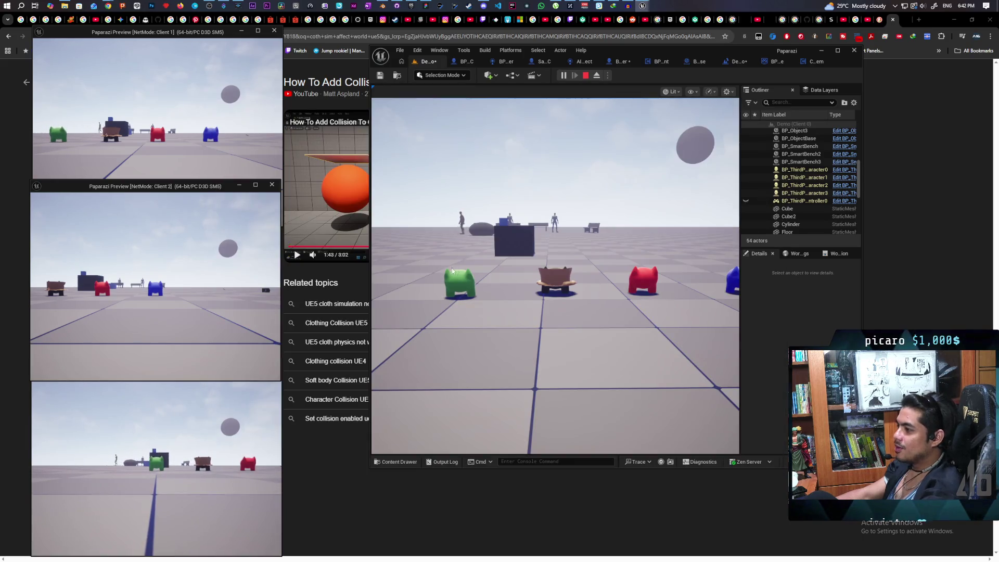
pyautogui.click(449, 271)
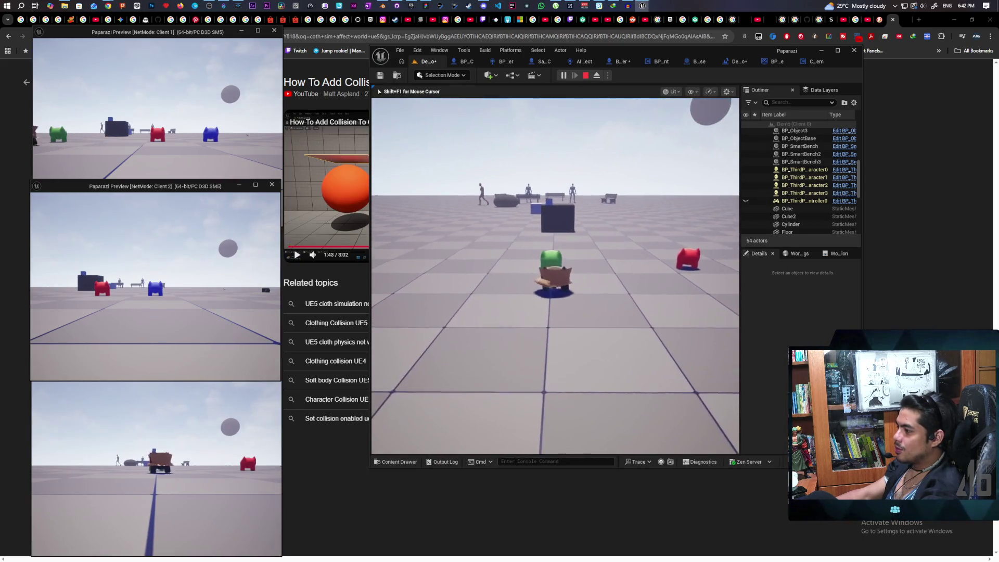
pyautogui.press('w')
pyautogui.press('w')
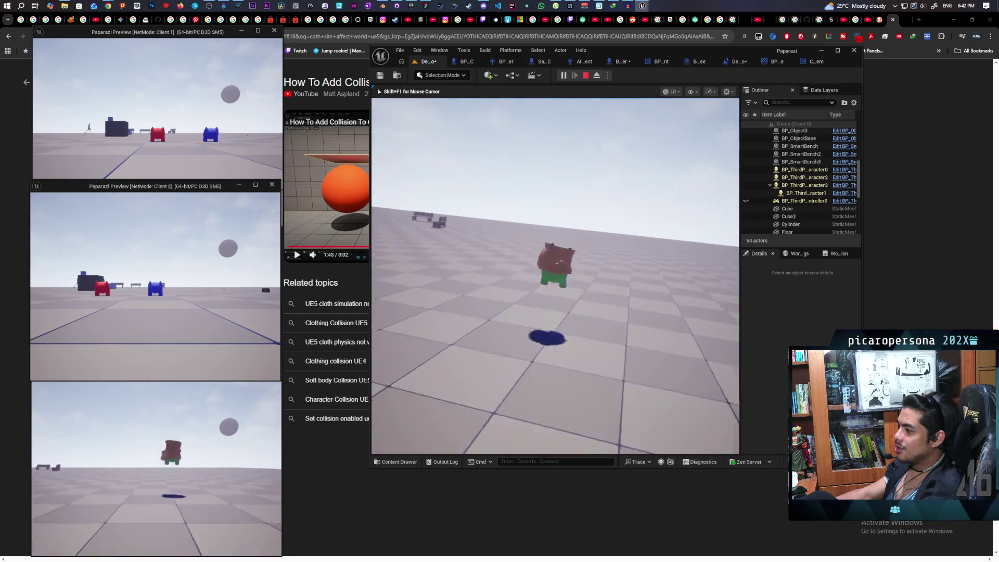
pyautogui.press('w')
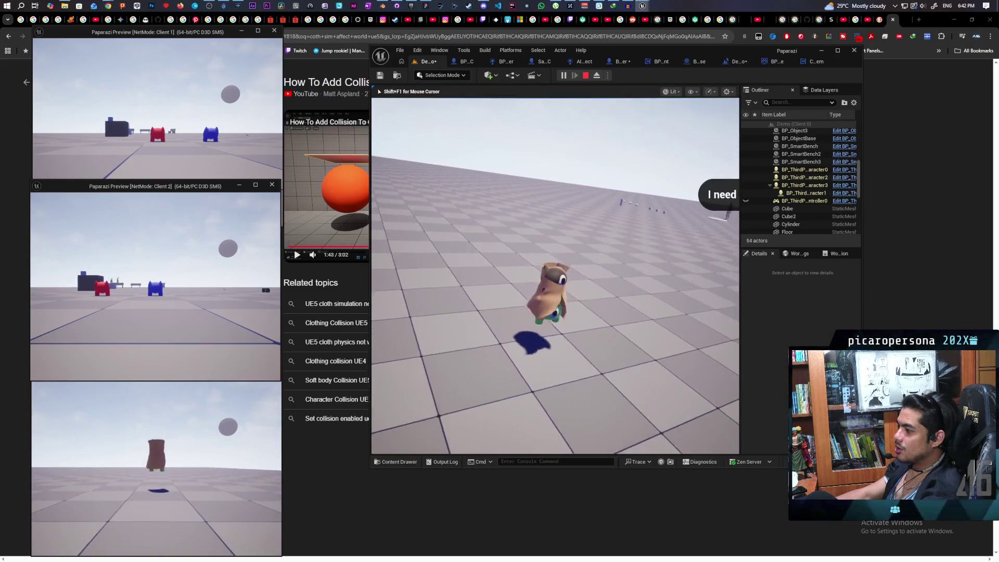
pyautogui.press('w')
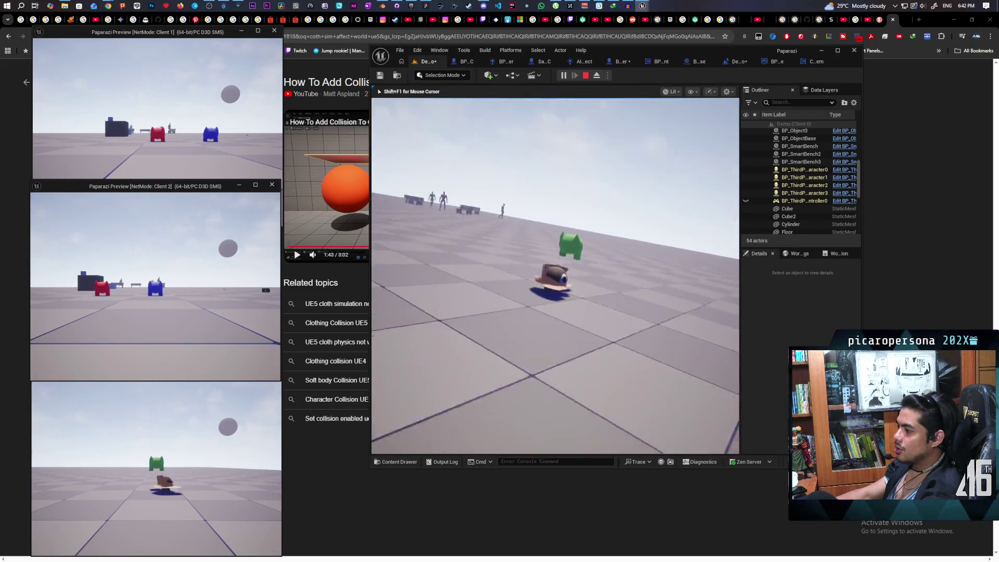
pyautogui.press('w')
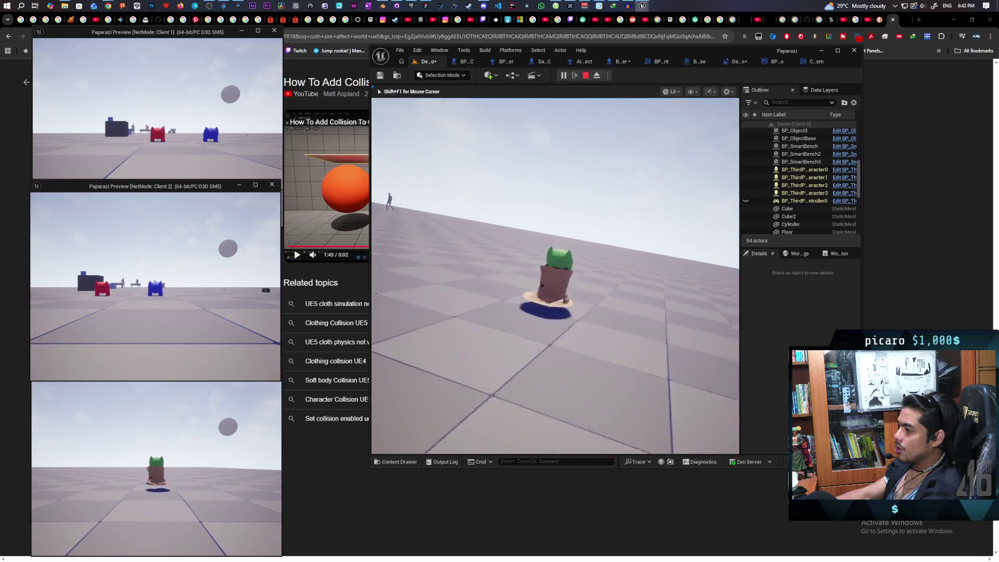
pyautogui.press('w')
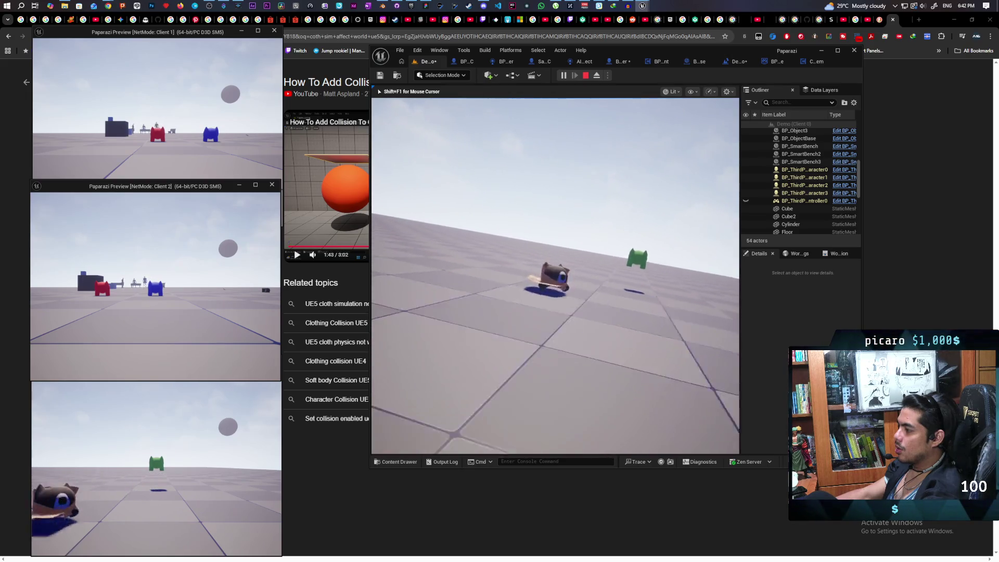
pyautogui.press('w')
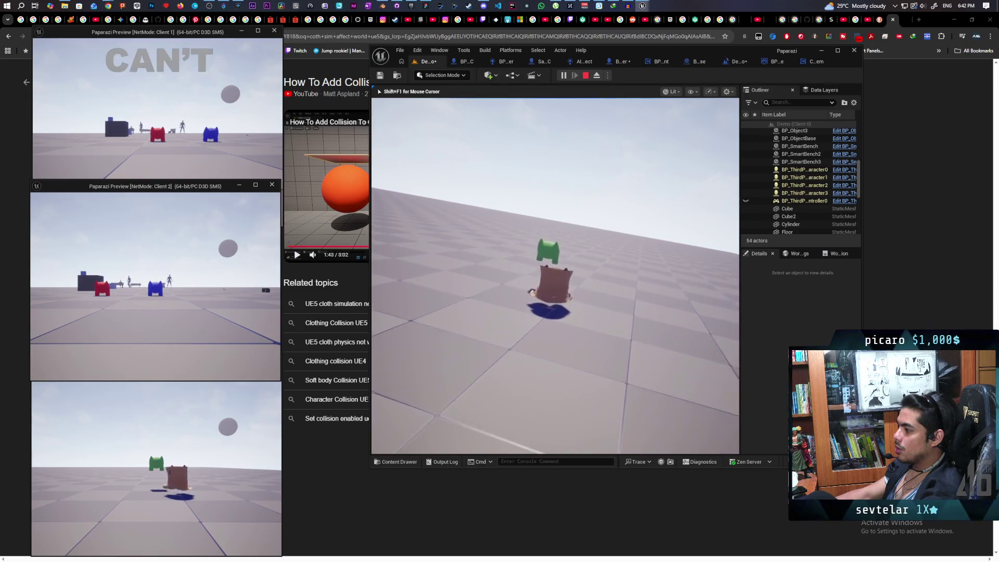
pyautogui.press('space')
pyautogui.press('w')
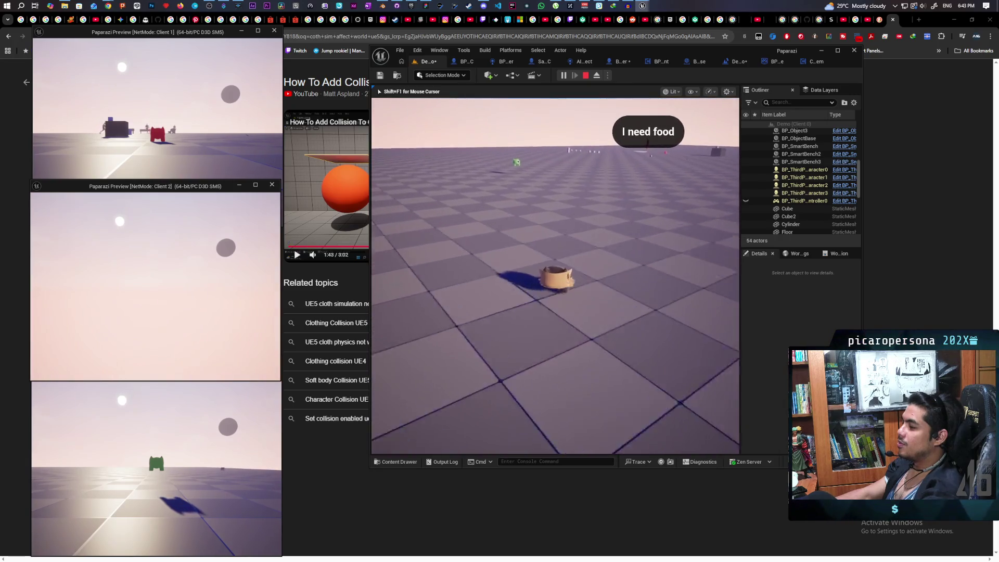
pyautogui.hotkey('shift', 'F1')
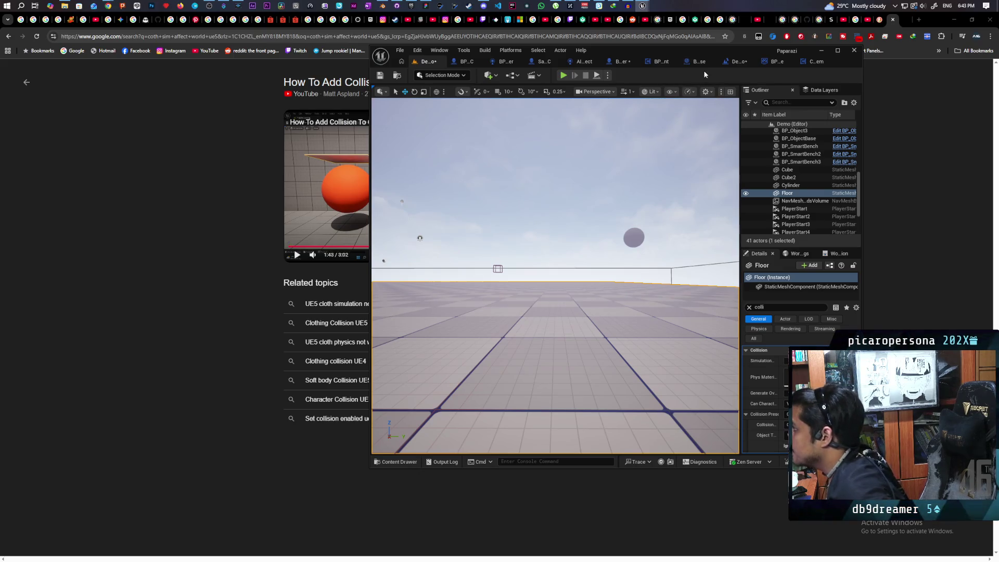
# Turn off the Coat's Collide with Environment, set its collision preset to NoCollision, and return to Demo.
pyautogui.click(619, 62)
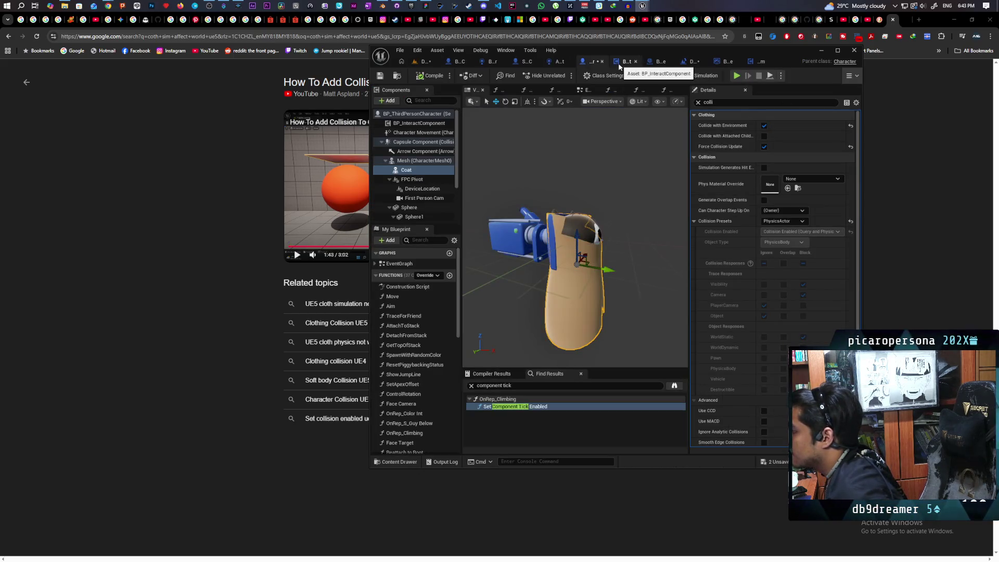
pyautogui.click(764, 125)
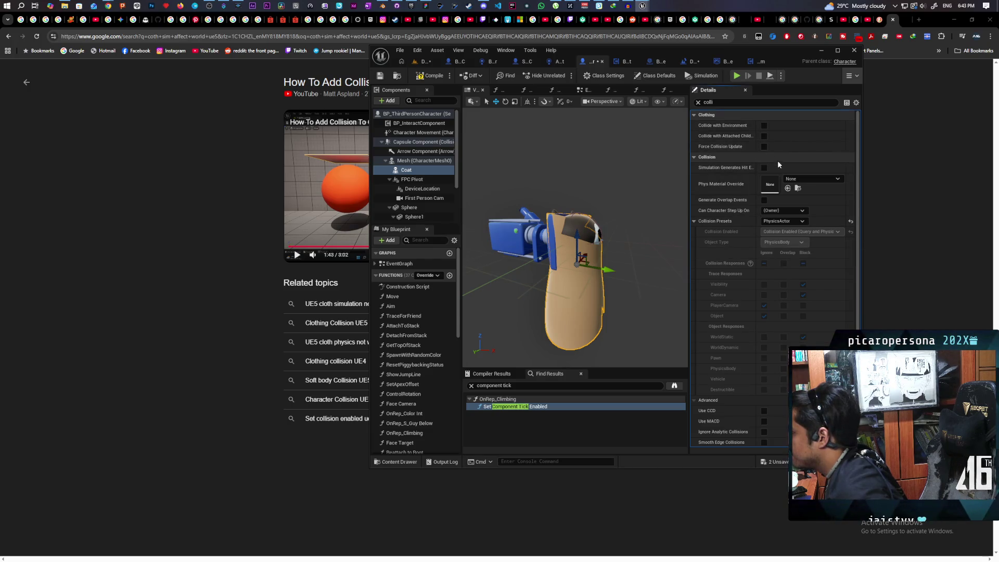
pyautogui.click(793, 222)
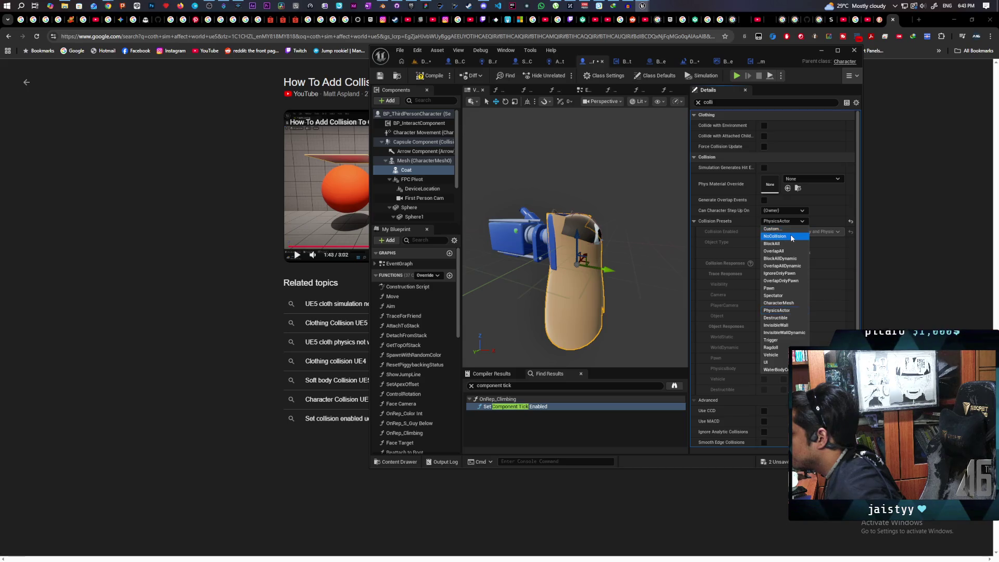
pyautogui.click(792, 236)
pyautogui.click(424, 62)
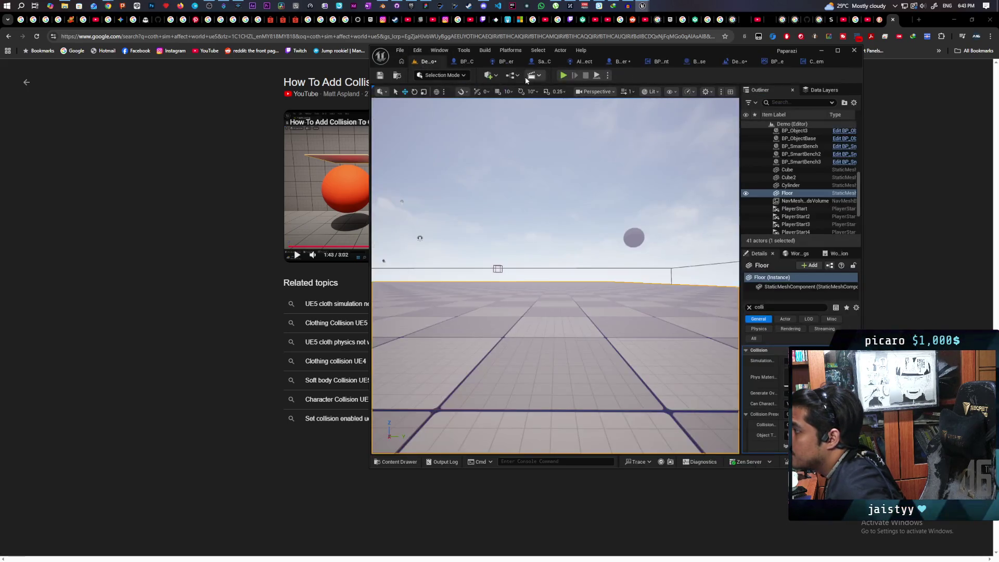
pyautogui.hotkey('alt', 'p')
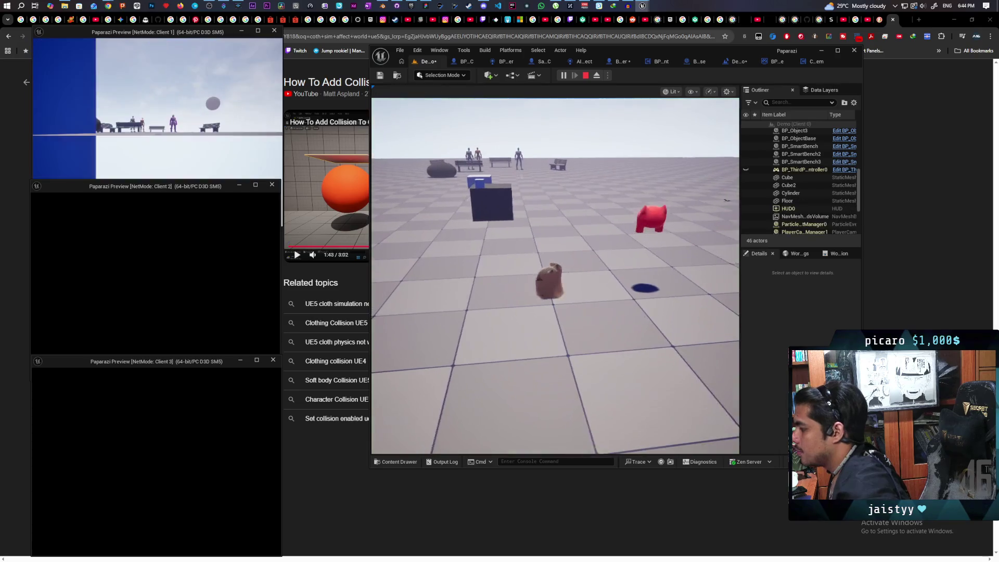
pyautogui.hotkey('alt', 'Tab')
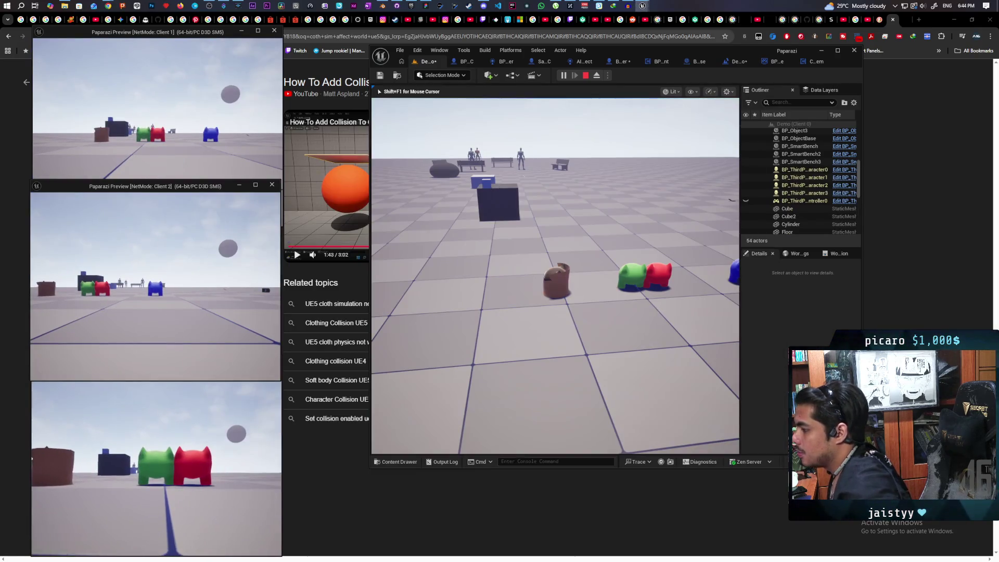
pyautogui.press('w')
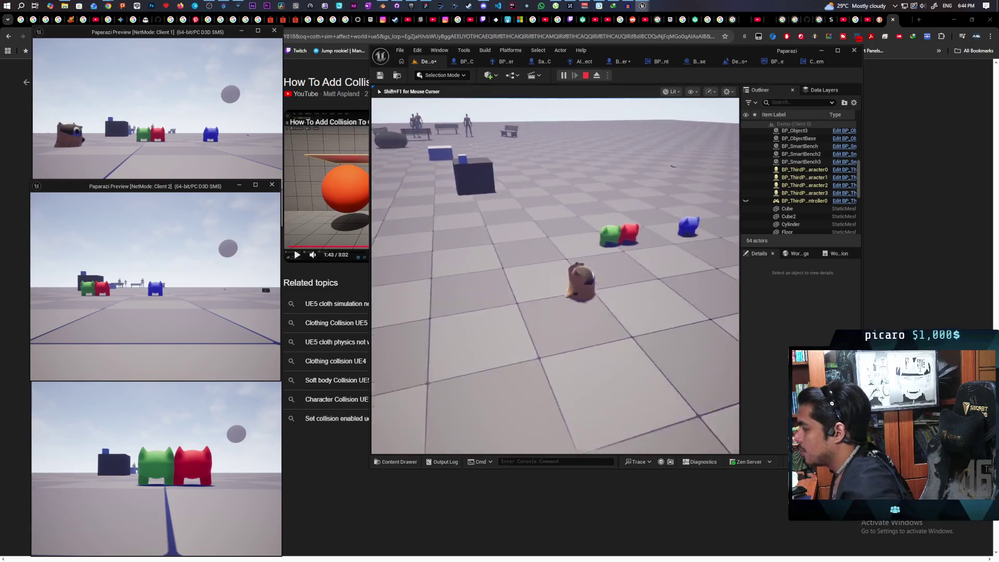
pyautogui.press('w')
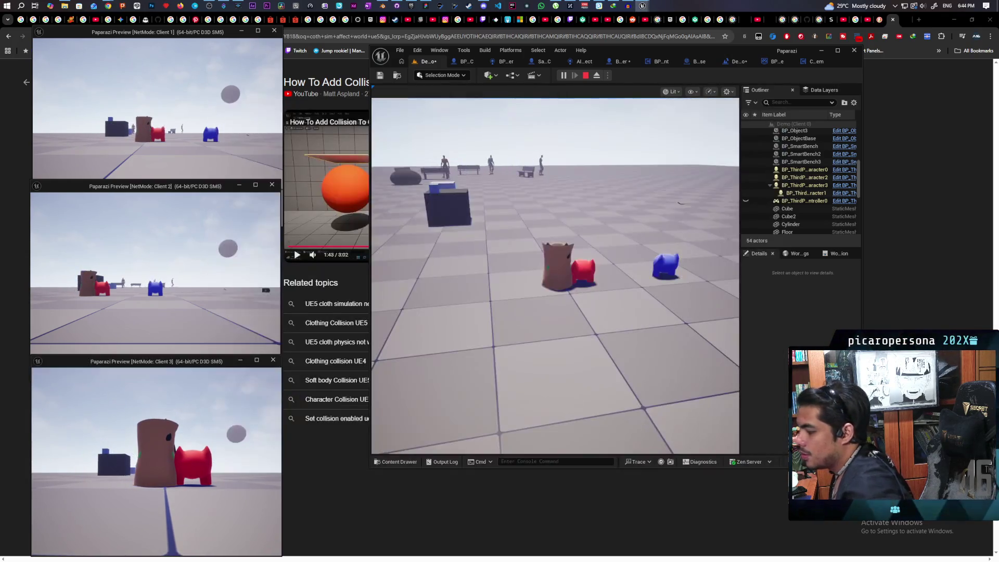
pyautogui.press('w')
pyautogui.press('w')
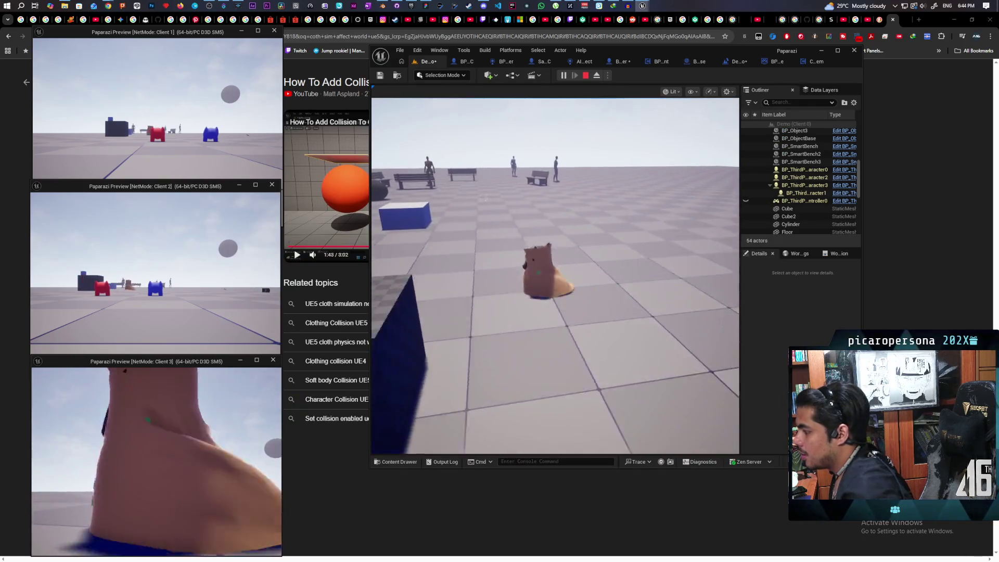
pyautogui.press('w')
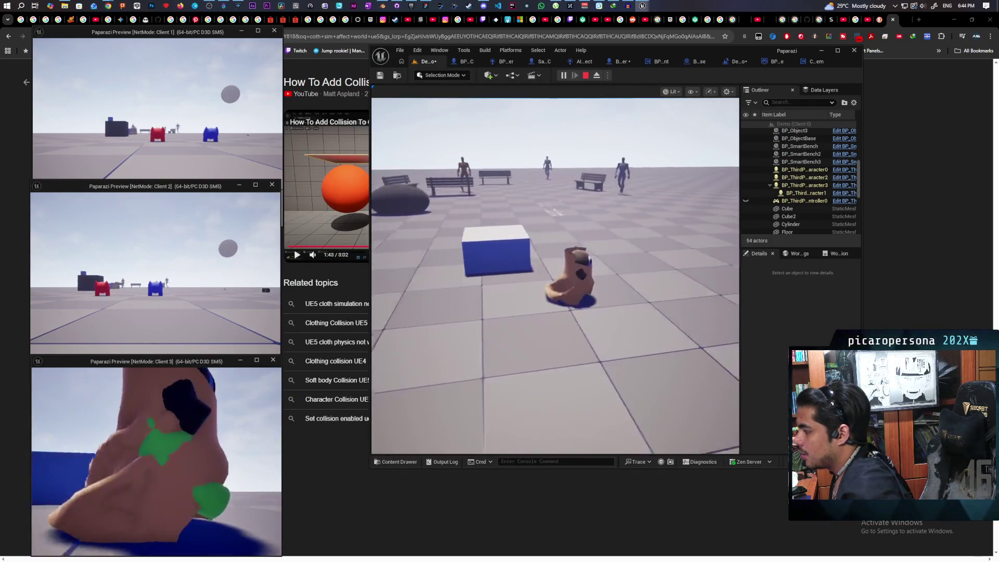
pyautogui.press('s')
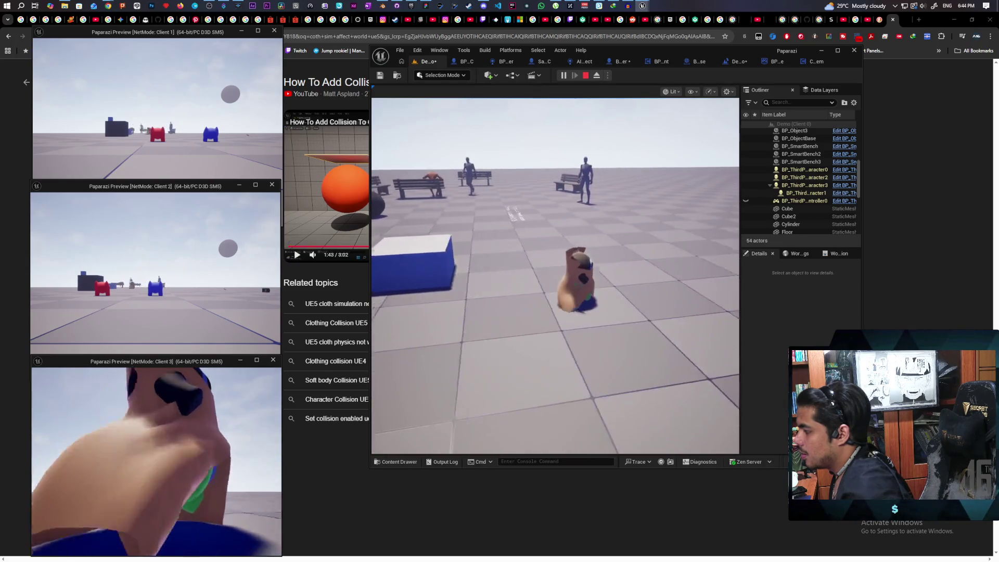
pyautogui.press('d')
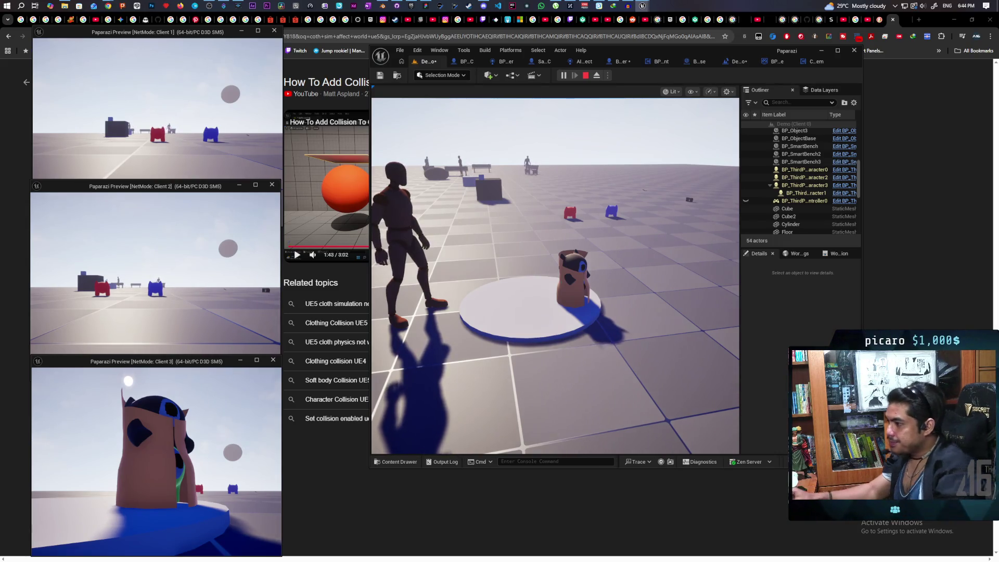
pyautogui.press('Escape')
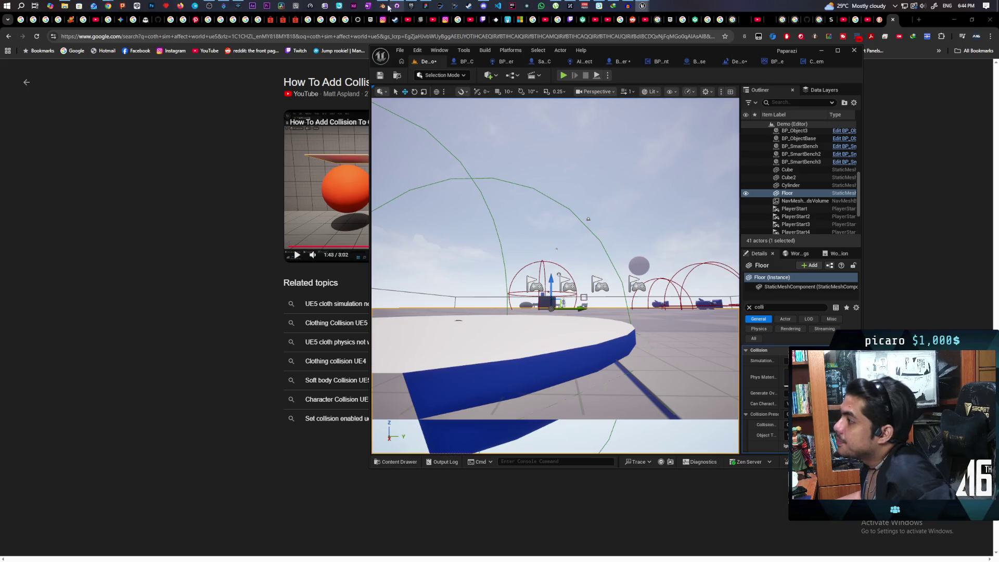
# Orbit around the coat mesh, play and scrub its animation to frame 60, then bring up Save As.
pyautogui.click(384, 7)
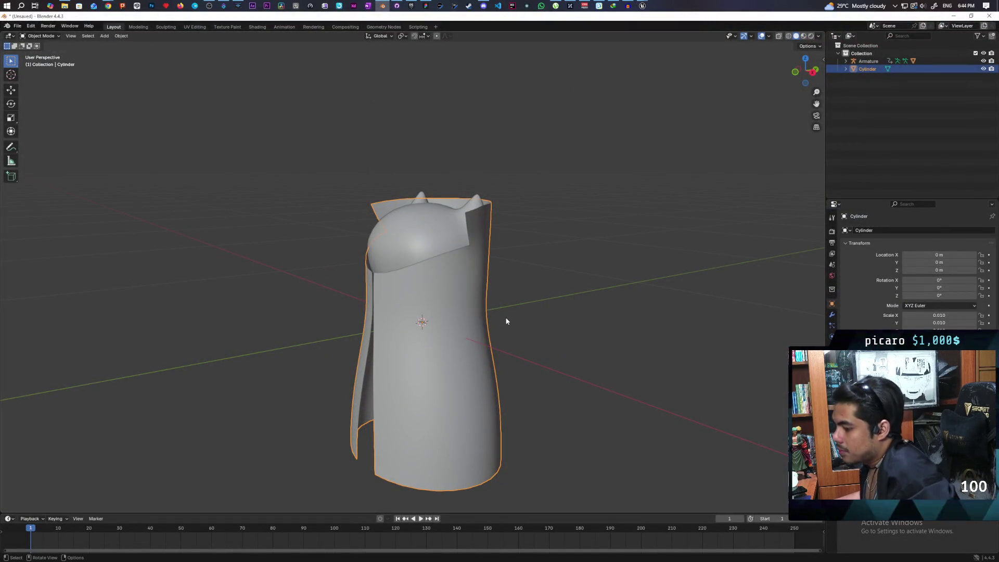
pyautogui.rightClick(507, 350)
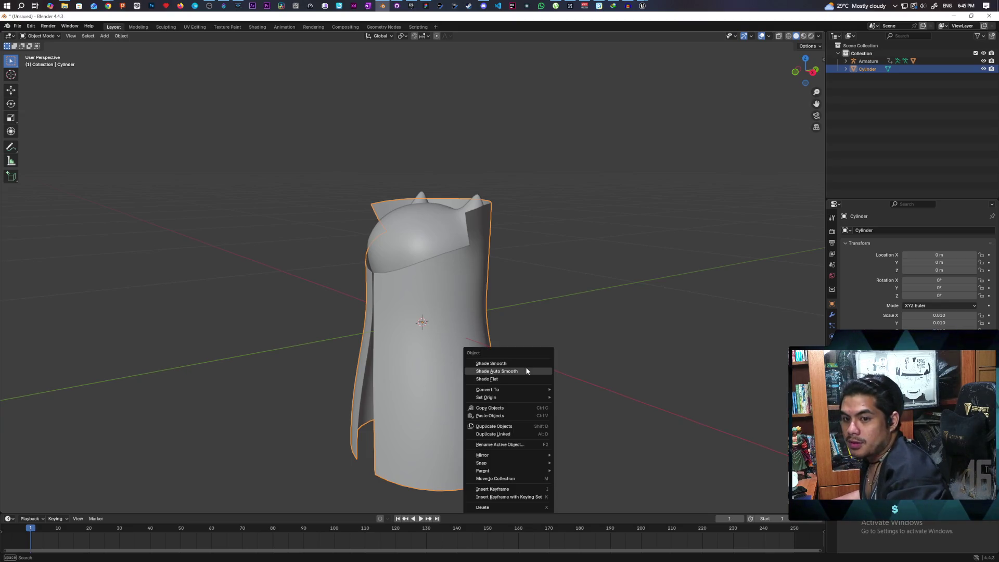
pyautogui.moveTo(552, 287)
pyautogui.mouseDown()
pyautogui.moveTo(470, 236)
pyautogui.moveTo(498, 217)
pyautogui.moveTo(537, 234)
pyautogui.moveTo(582, 220)
pyautogui.moveTo(528, 208)
pyautogui.moveTo(459, 221)
pyautogui.moveTo(462, 212)
pyautogui.moveTo(437, 229)
pyautogui.moveTo(438, 209)
pyautogui.moveTo(438, 237)
pyautogui.moveTo(442, 208)
pyautogui.moveTo(449, 246)
pyautogui.moveTo(412, 325)
pyautogui.moveTo(341, 361)
pyautogui.moveTo(392, 345)
pyautogui.moveTo(356, 297)
pyautogui.moveTo(397, 333)
pyautogui.moveTo(400, 317)
pyautogui.mouseUp()
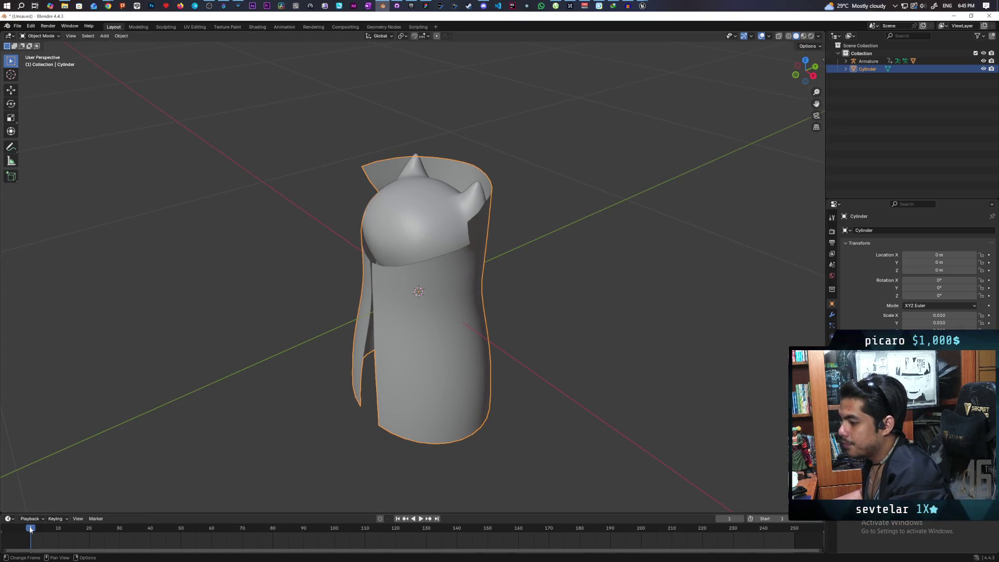
pyautogui.moveTo(236, 433)
pyautogui.mouseDown()
pyautogui.moveTo(379, 286)
pyautogui.moveTo(129, 484)
pyautogui.mouseUp()
pyautogui.press('space')
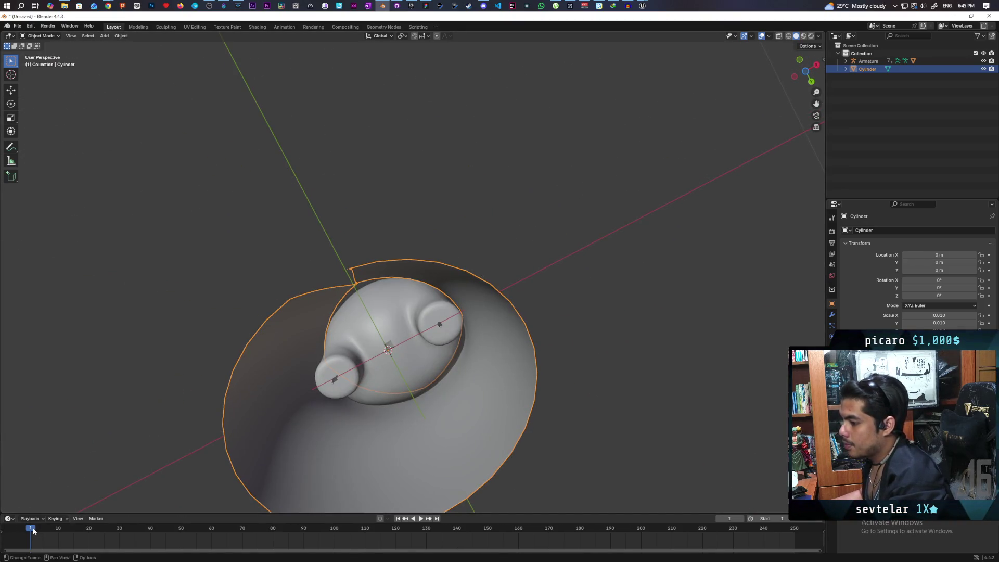
pyautogui.moveTo(145, 527)
pyautogui.mouseDown()
pyautogui.moveTo(375, 530)
pyautogui.moveTo(196, 526)
pyautogui.moveTo(229, 529)
pyautogui.moveTo(212, 528)
pyautogui.mouseUp()
pyautogui.moveTo(355, 373)
pyautogui.mouseDown()
pyautogui.moveTo(310, 418)
pyautogui.moveTo(513, 414)
pyautogui.moveTo(538, 428)
pyautogui.moveTo(457, 443)
pyautogui.moveTo(359, 444)
pyautogui.moveTo(285, 421)
pyautogui.moveTo(356, 430)
pyautogui.moveTo(312, 408)
pyautogui.moveTo(285, 420)
pyautogui.moveTo(438, 305)
pyautogui.moveTo(409, 335)
pyautogui.moveTo(401, 330)
pyautogui.moveTo(442, 346)
pyautogui.moveTo(343, 363)
pyautogui.moveTo(303, 348)
pyautogui.moveTo(420, 277)
pyautogui.moveTo(339, 295)
pyautogui.moveTo(419, 268)
pyautogui.mouseUp()
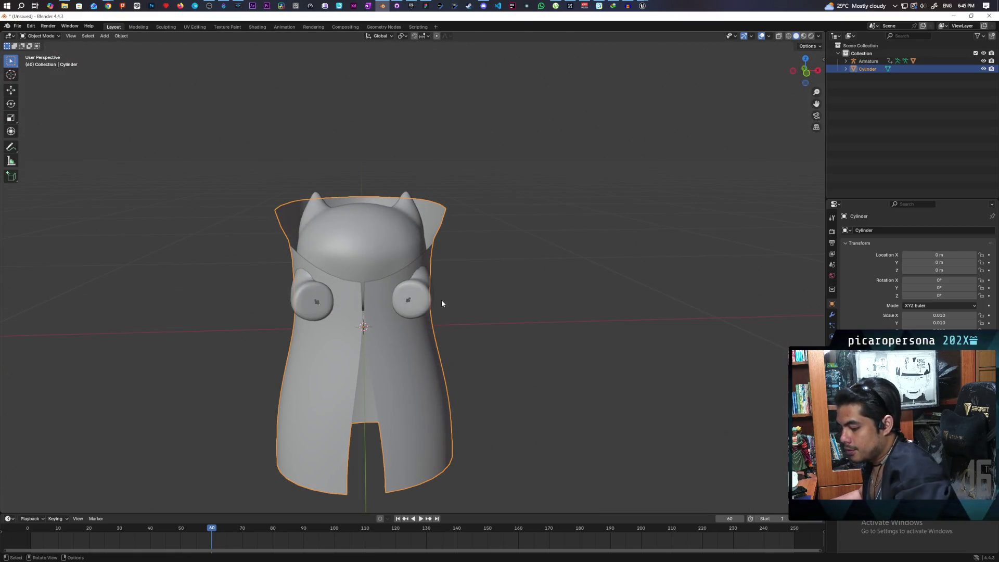
pyautogui.hotkey('ctrl', 's')
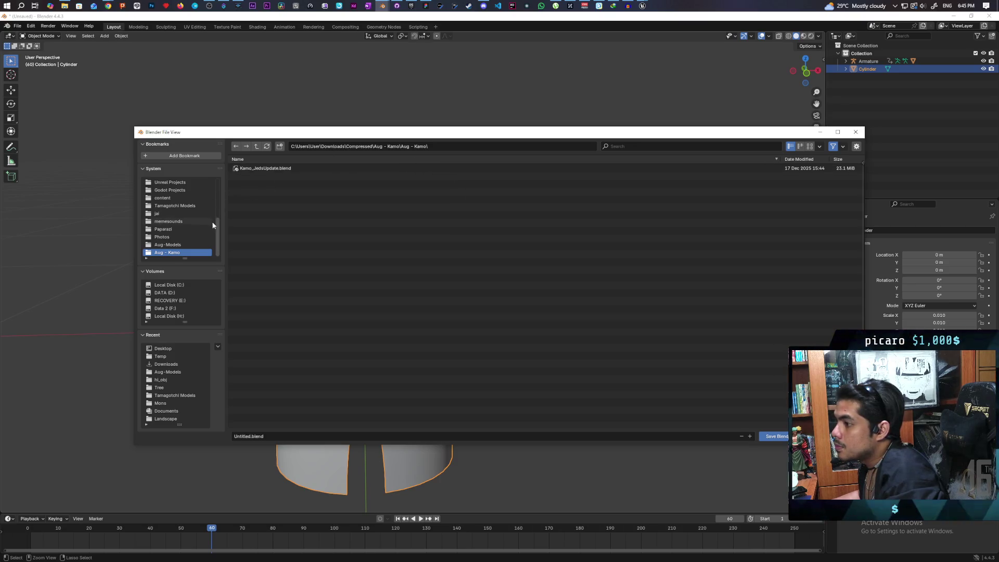
# Save the coat scene into Aug-Models as 'test trenchcoat.blend', then switch to the Paparazi whiteboard.
pyautogui.scroll(3, 215, 213)
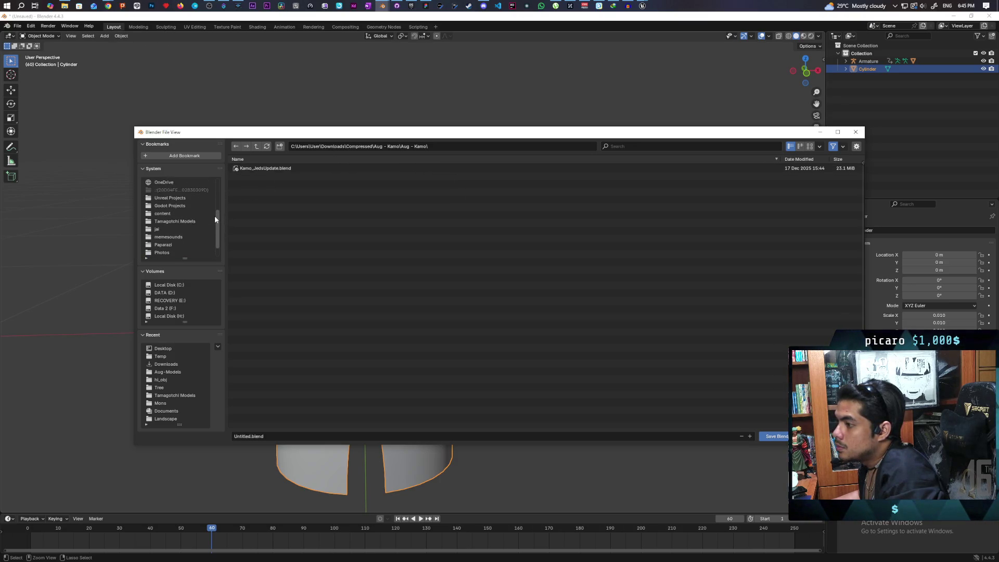
pyautogui.scroll(-3, 214, 214)
pyautogui.click(168, 245)
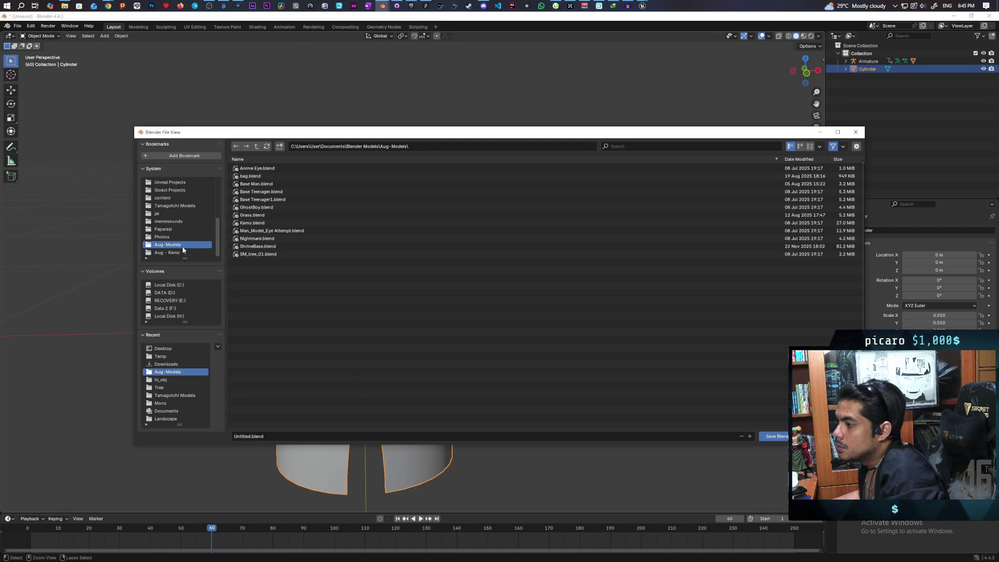
pyautogui.click(273, 435)
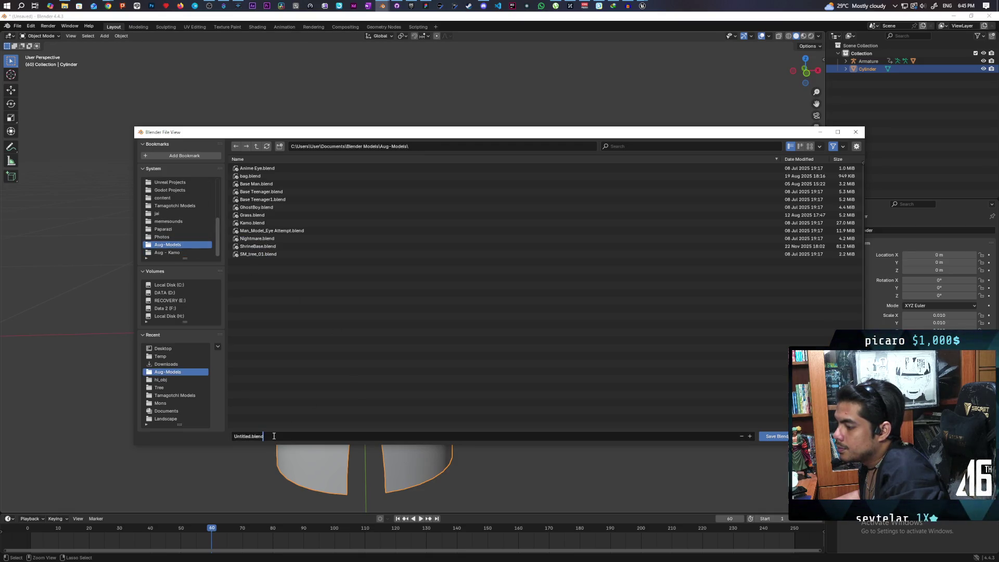
pyautogui.write('test trenchcoa')
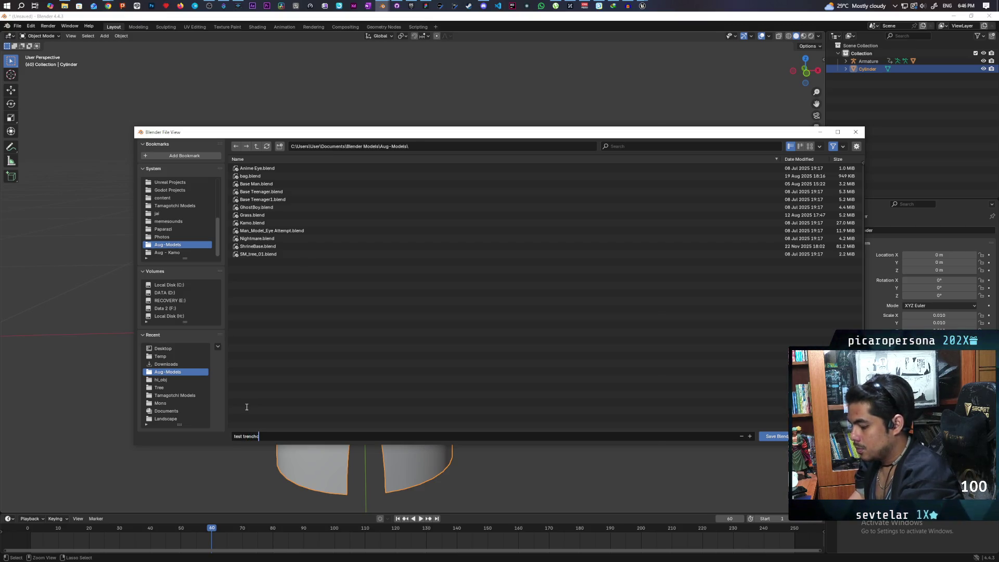
pyautogui.click(776, 437)
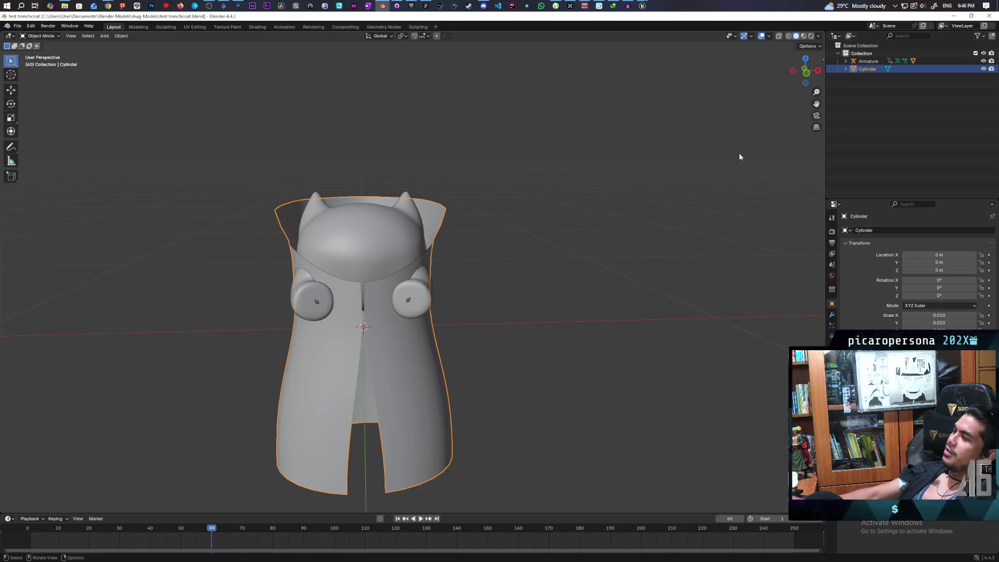
pyautogui.click(426, 6)
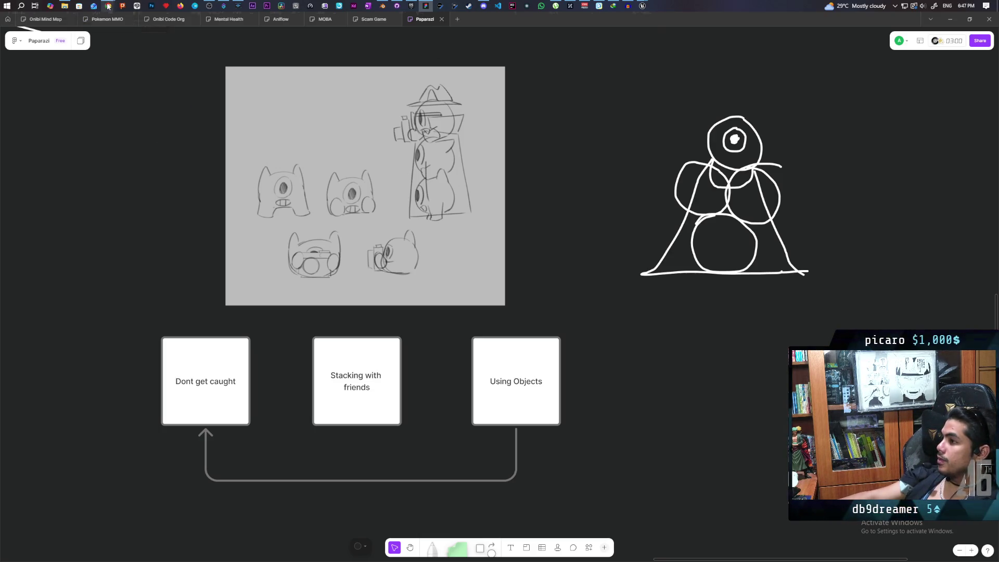
# Bring the YouTube Chrome window up over the Paparazi tldraw board.
pyautogui.moveTo(108, 7)
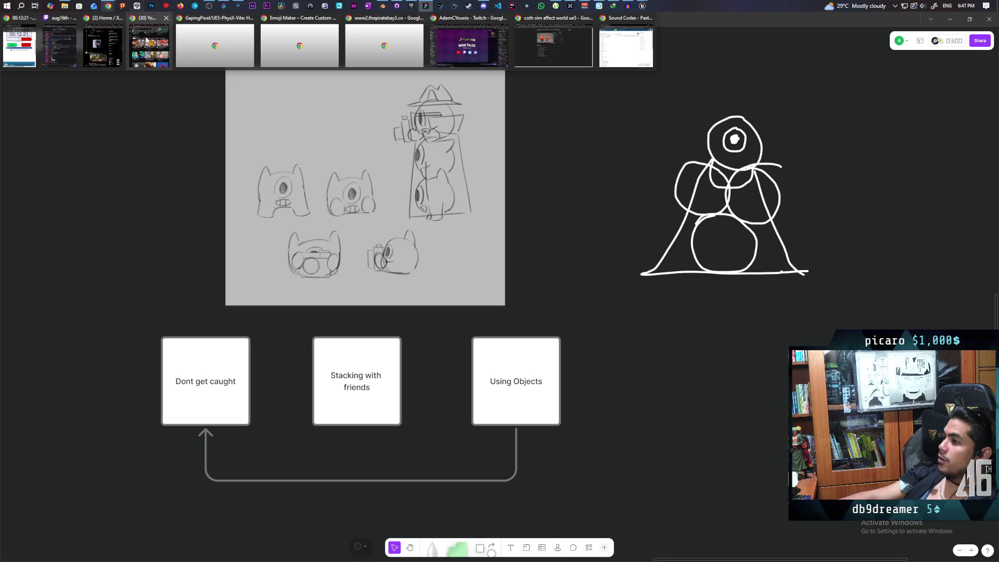
pyautogui.click(149, 46)
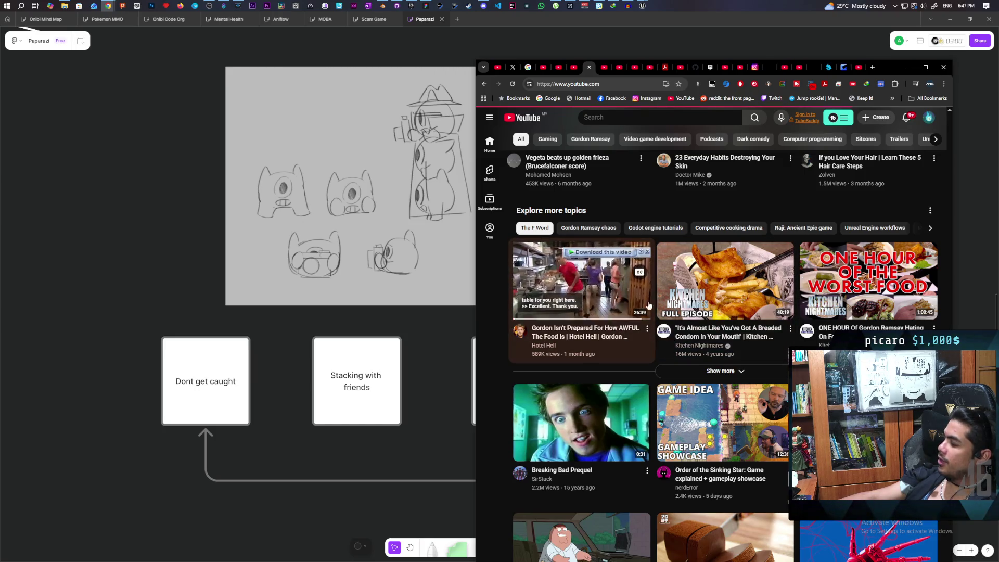
# Reload the YouTube home feed, scroll past the Shorts shelf to the Inari trailer row, and start a video.
pyautogui.press('F5')
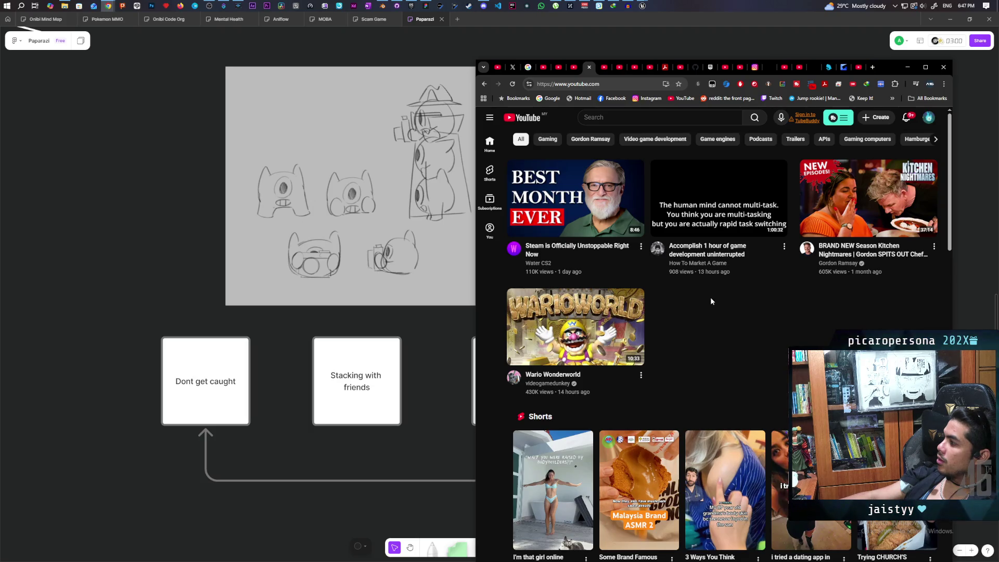
pyautogui.moveTo(698, 273)
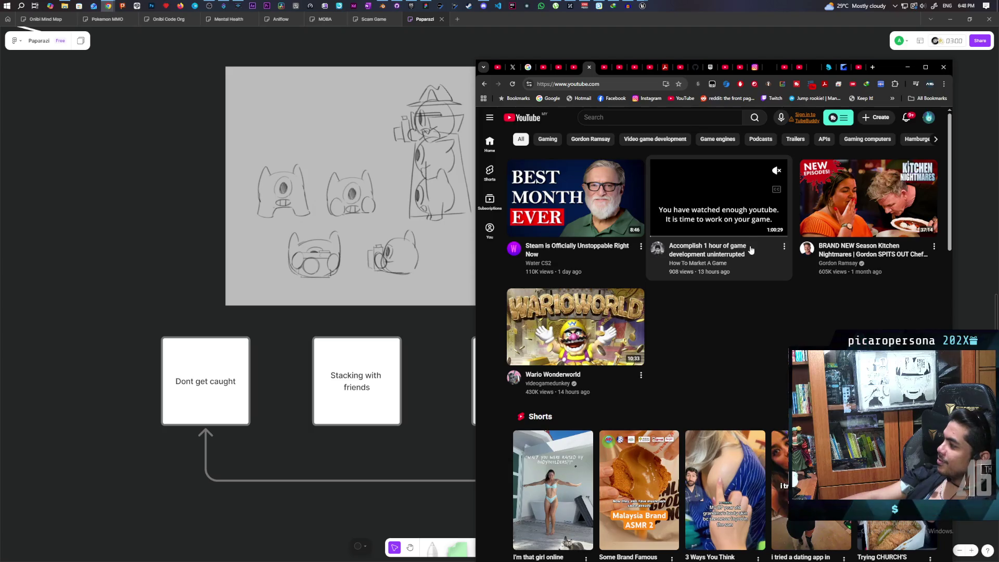
pyautogui.scroll(-3, 755, 238)
pyautogui.scroll(-2, 754, 259)
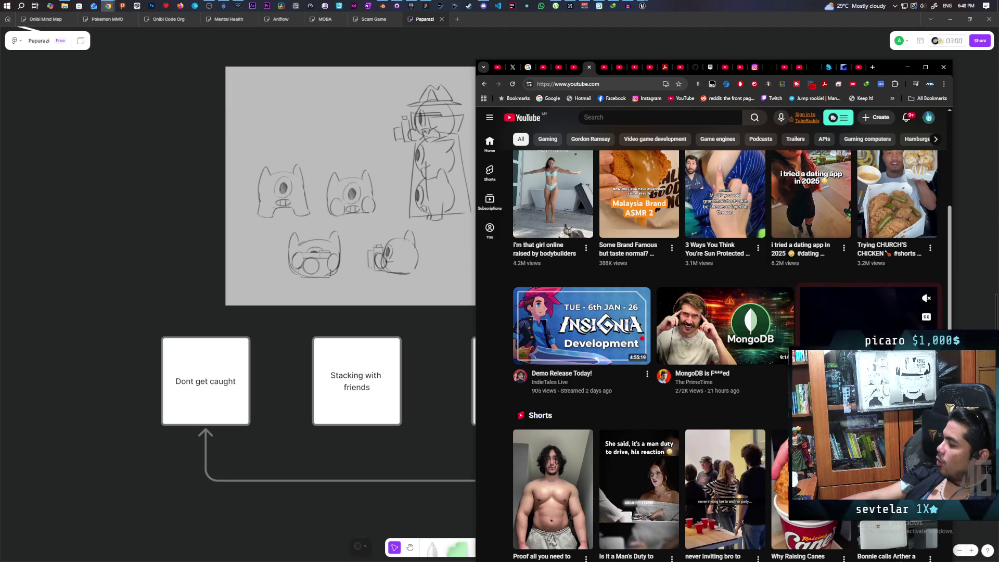
pyautogui.scroll(-1, 860, 320)
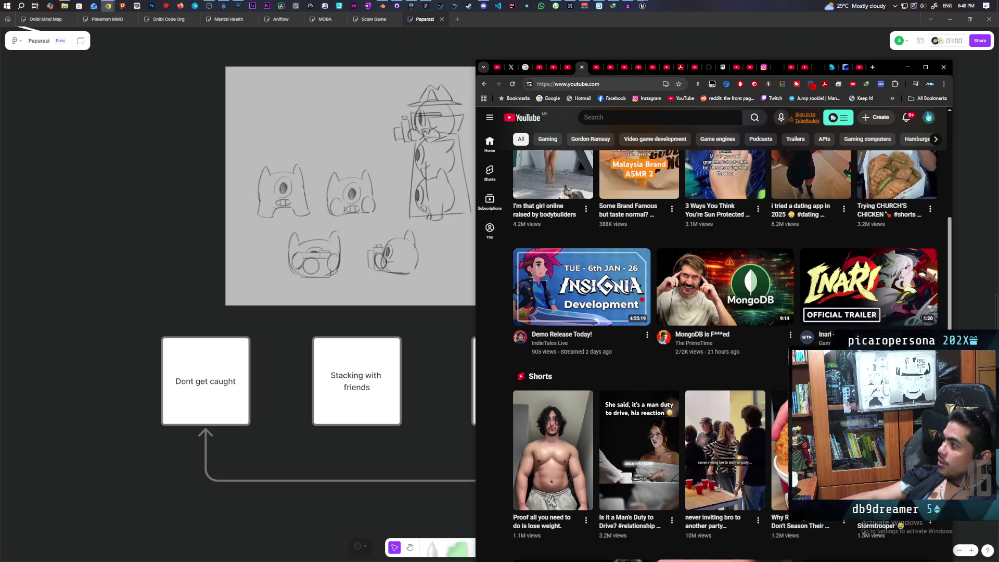
pyautogui.click(724, 346)
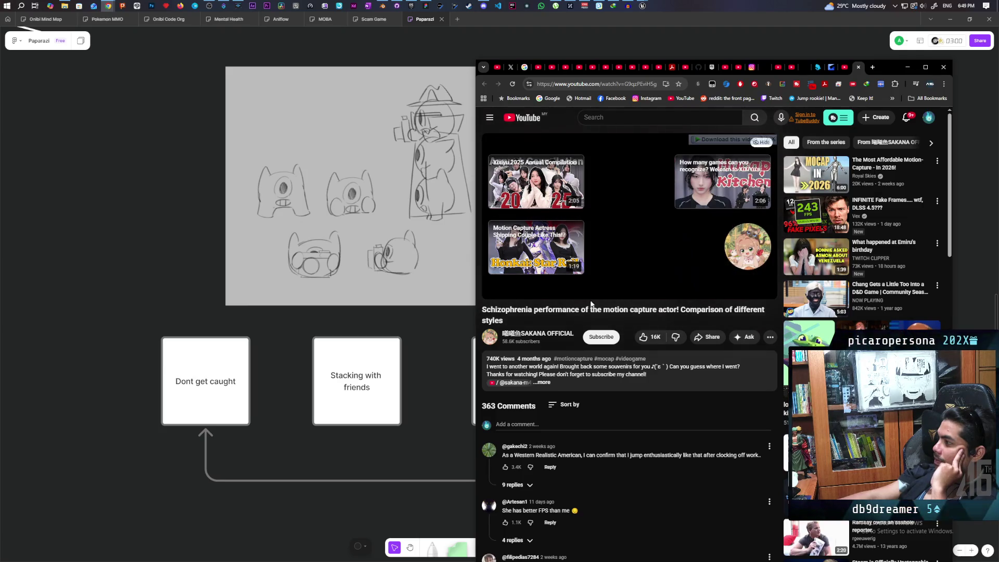
# Close the tab of the finished motion-capture video.
pyautogui.click(859, 66)
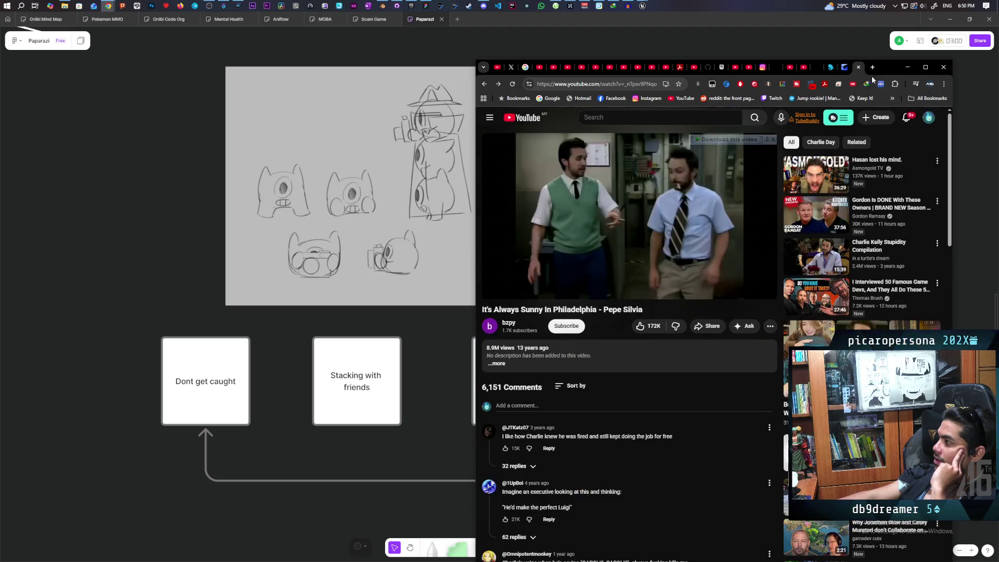
# Return to the YouTube home tab and scroll down through the recommendations.
pyautogui.click(581, 67)
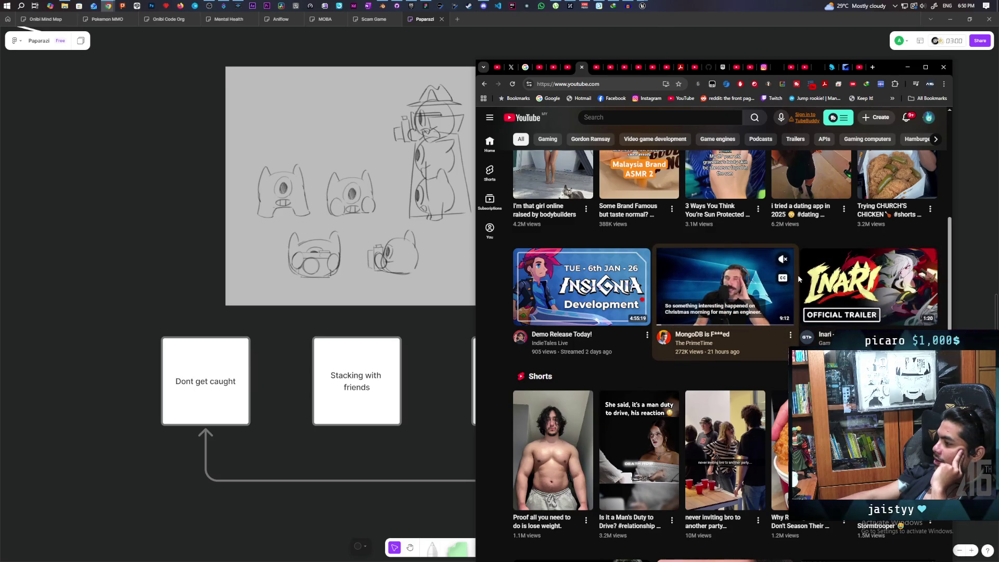
pyautogui.scroll(-2, 798, 275)
pyautogui.scroll(-1, 738, 248)
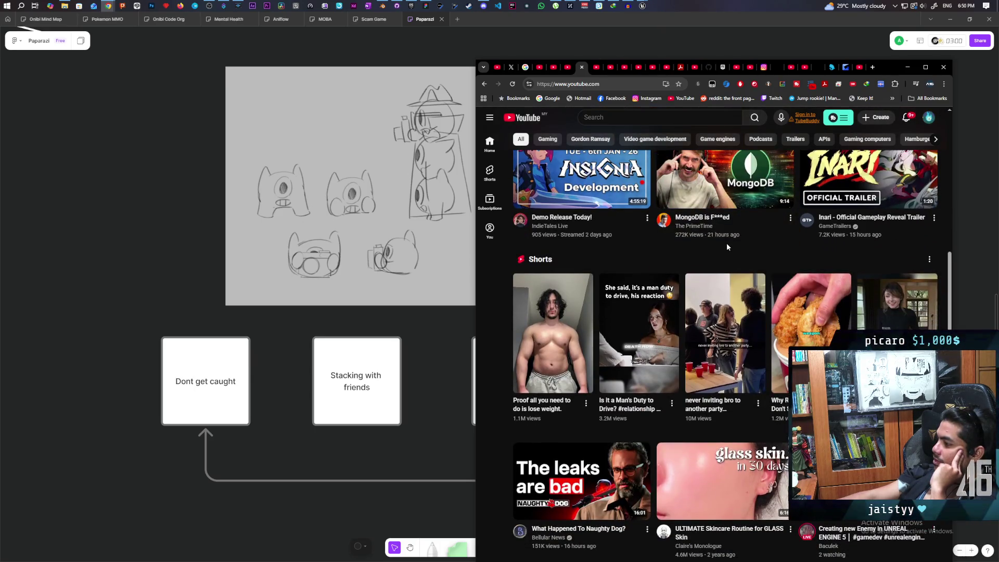
pyautogui.scroll(-1, 727, 245)
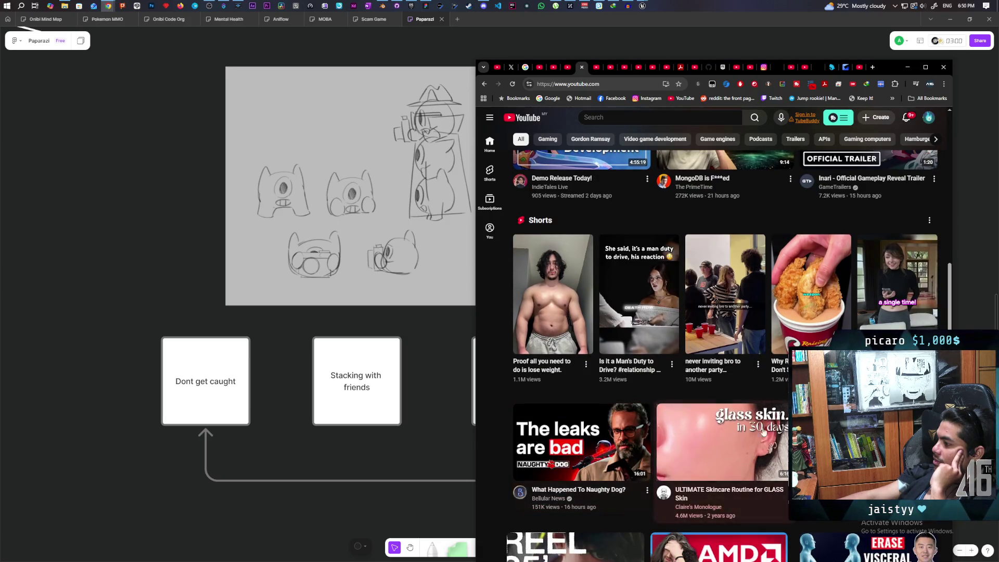
pyautogui.moveTo(592, 464)
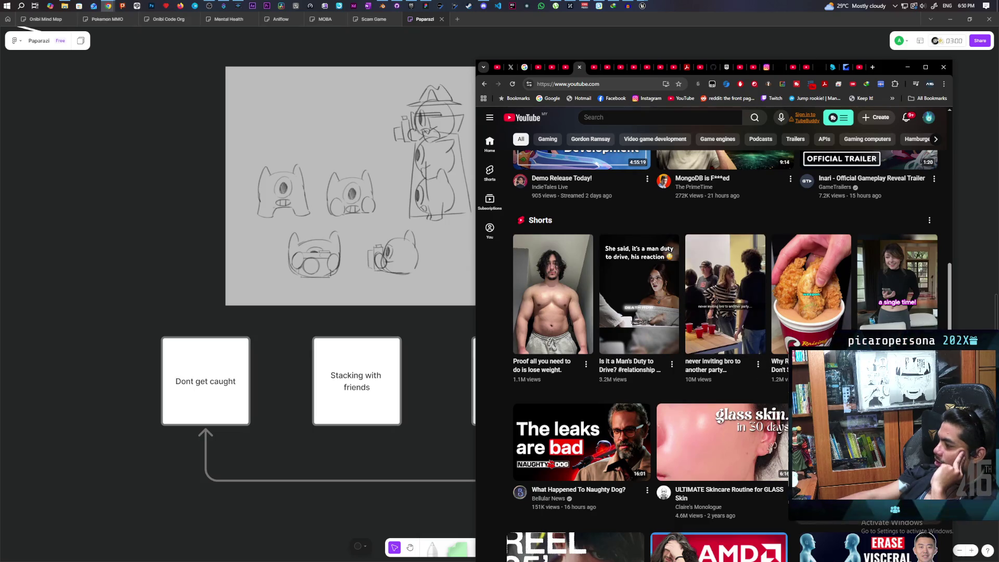
pyautogui.scroll(-3, 724, 333)
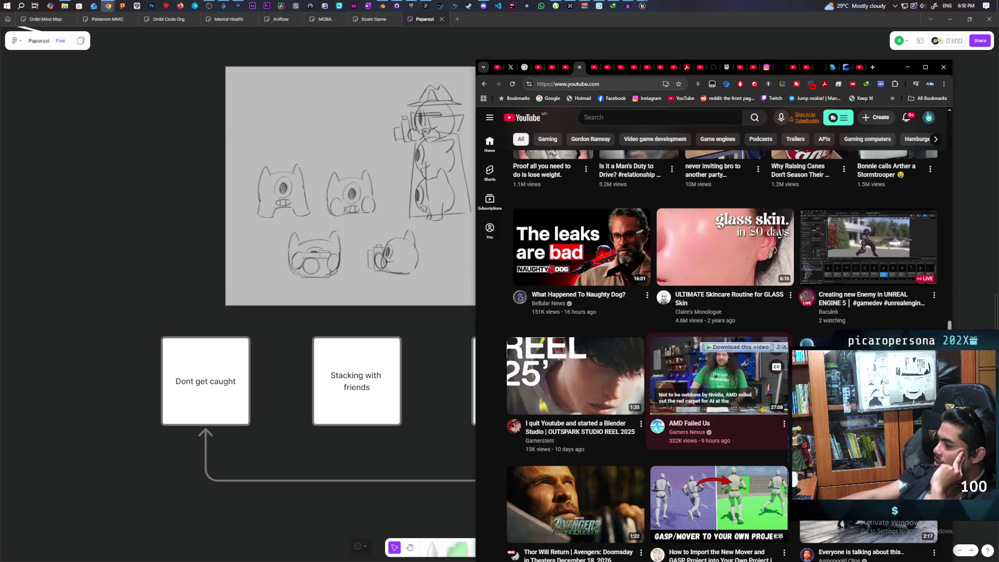
# Keep browsing the feed, then minimize the browser so the FigJam board shows.
pyautogui.moveTo(763, 446)
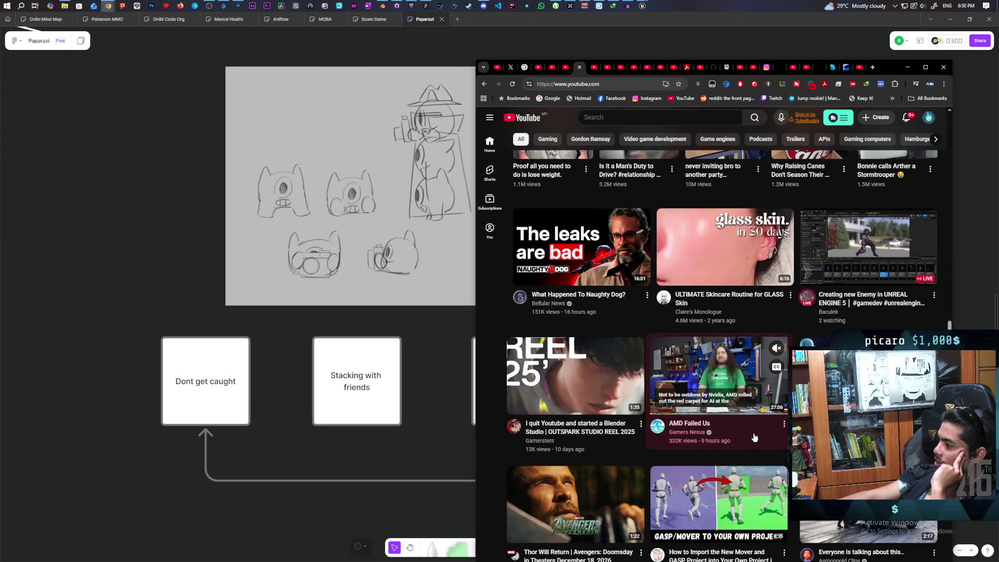
pyautogui.moveTo(575, 444)
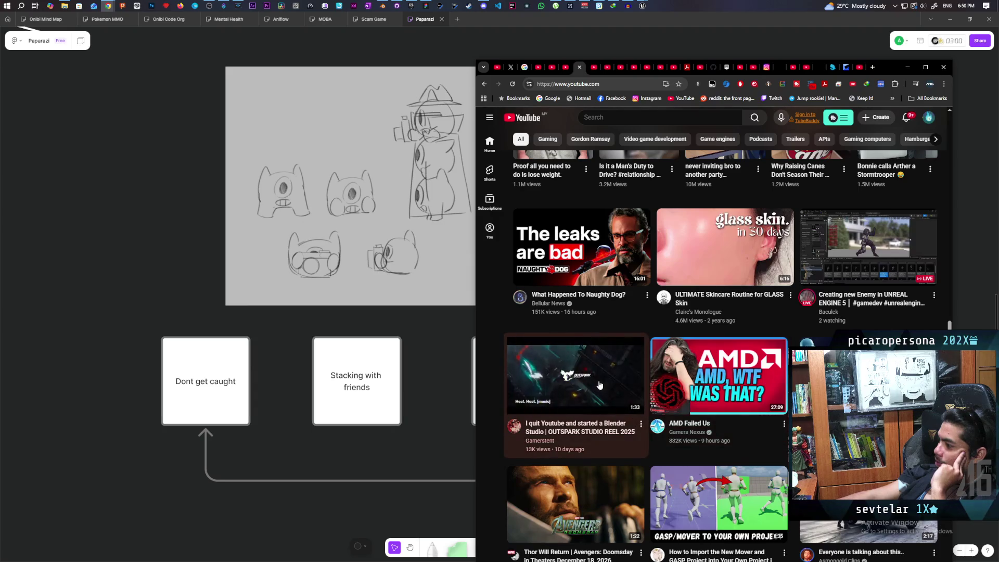
pyautogui.moveTo(721, 421)
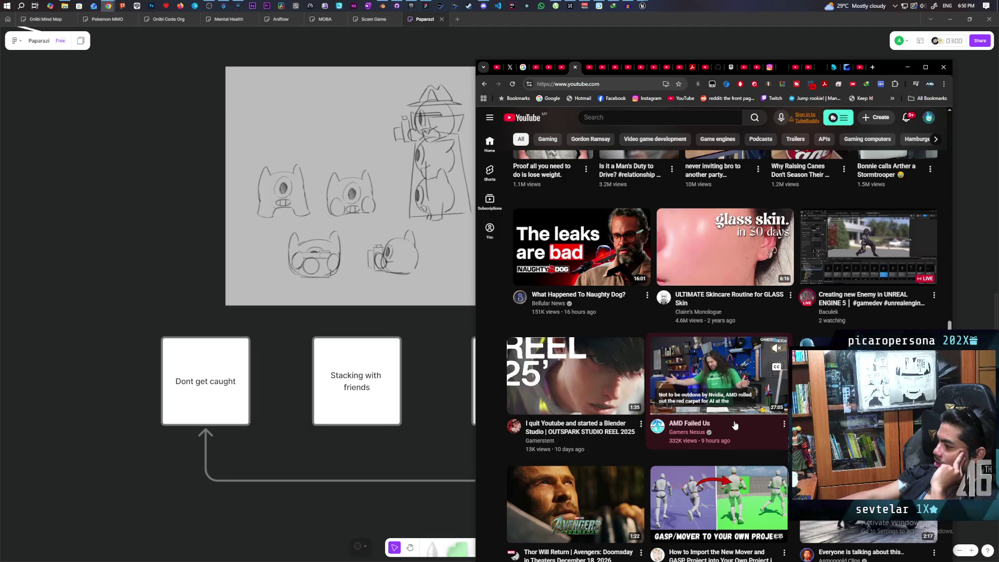
pyautogui.scroll(-1, 735, 426)
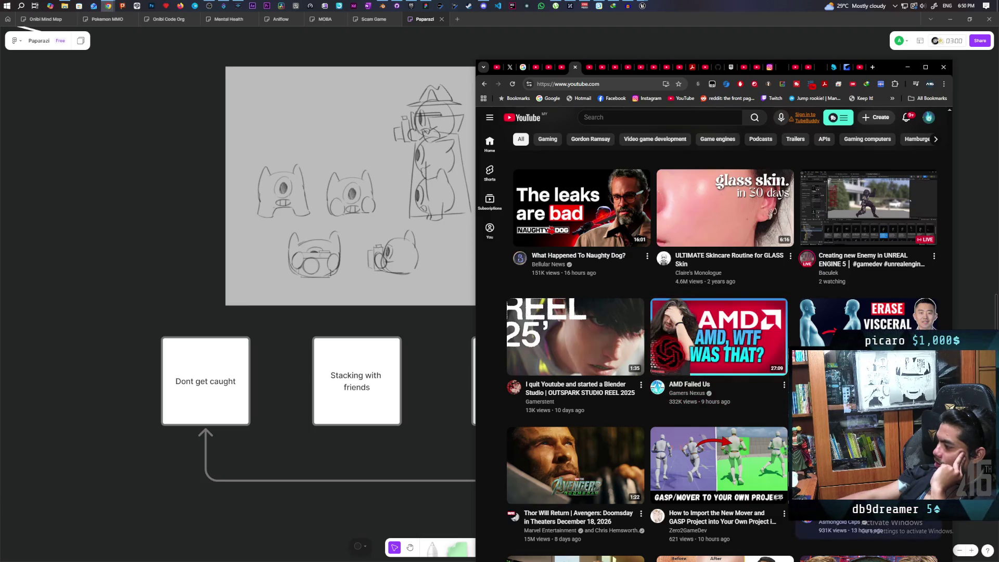
pyautogui.scroll(-2, 723, 419)
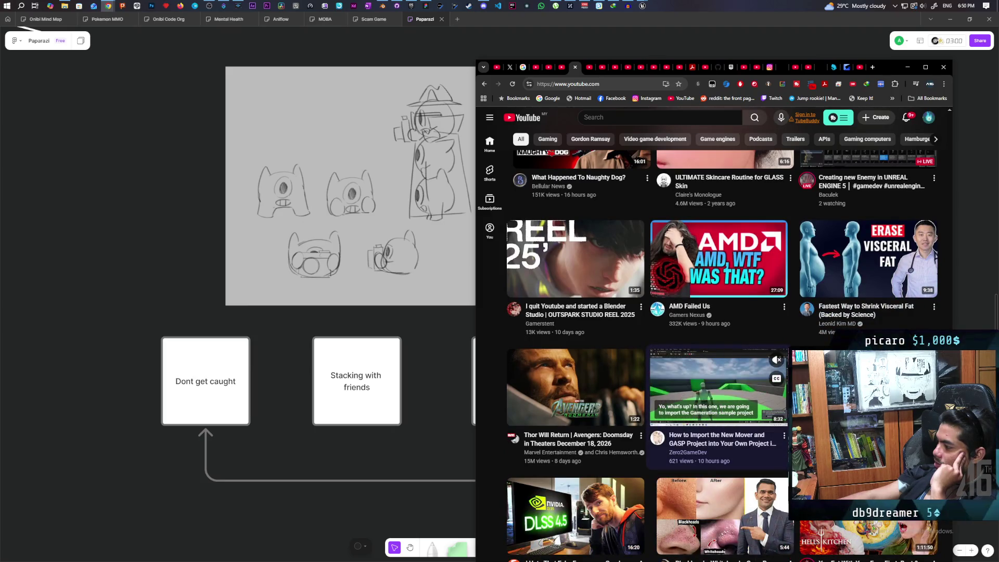
pyautogui.scroll(2, 722, 416)
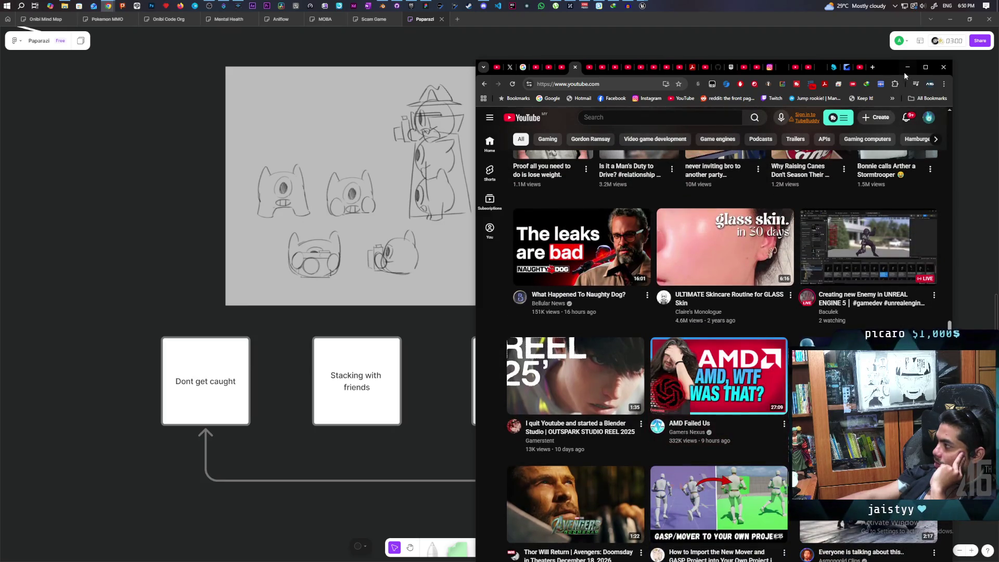
pyautogui.click(908, 66)
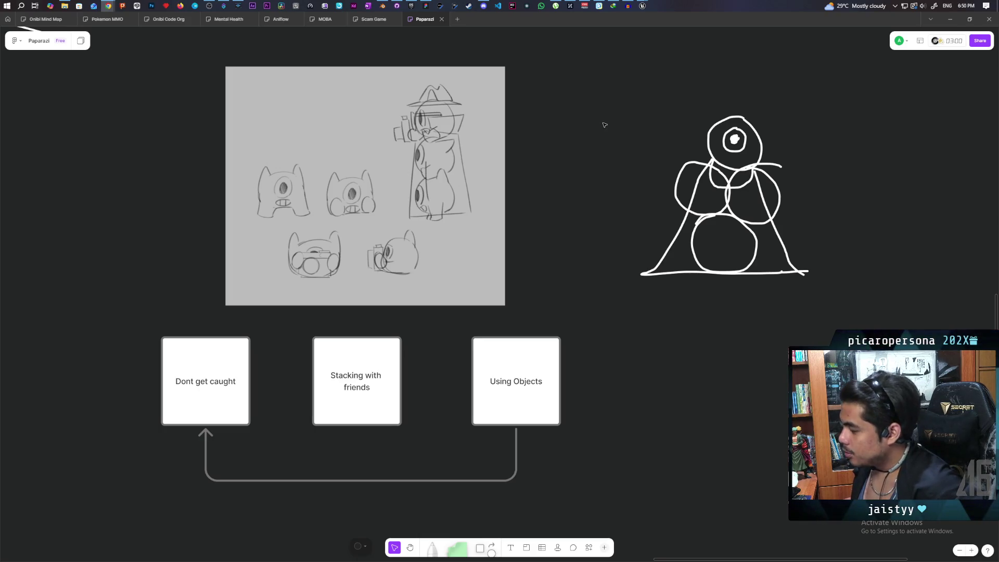
# Pan the FigJam board to look over the character sketches.
pyautogui.moveTo(585, 186)
pyautogui.mouseDown()
pyautogui.moveTo(587, 196)
pyautogui.moveTo(588, 176)
pyautogui.mouseUp()
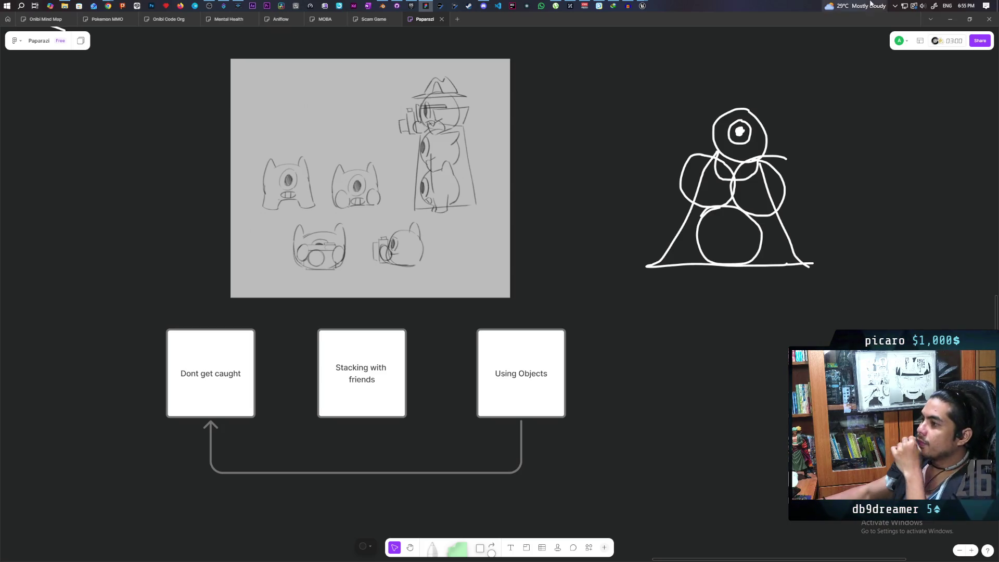
# Bring up the YouTube window, play the Inari trailer maximized, then pick the suggested Stip trailer.
pyautogui.click(109, 6)
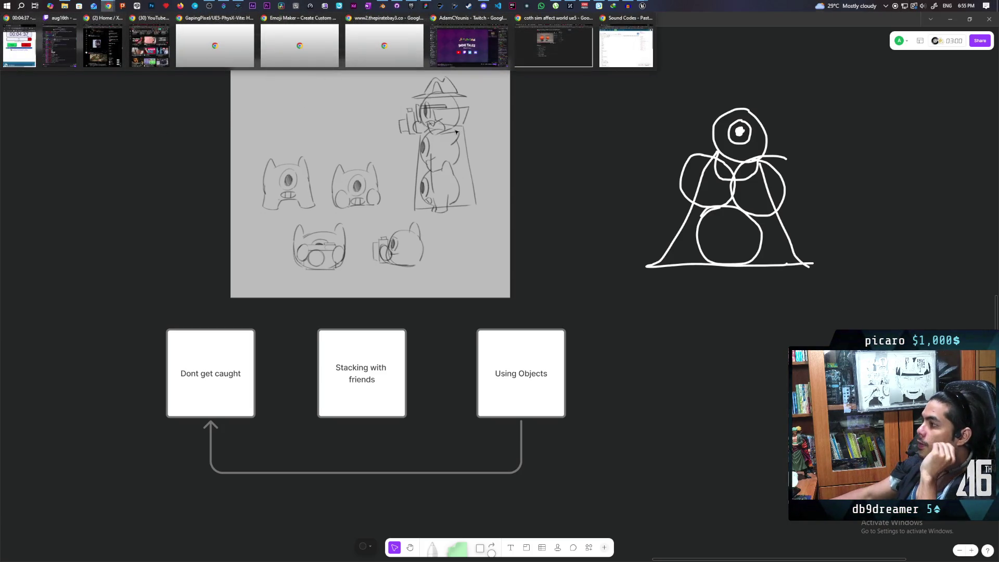
pyautogui.click(143, 57)
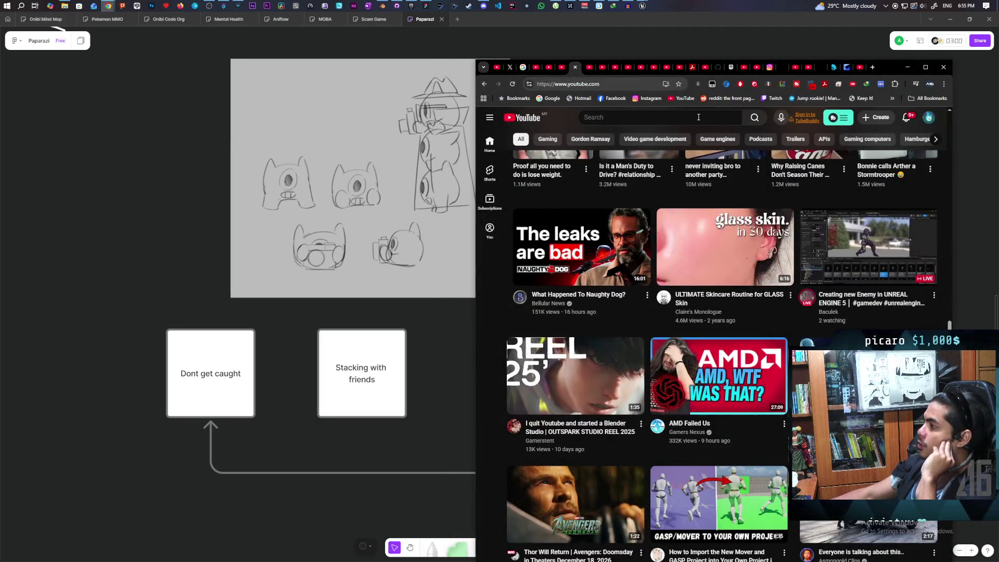
pyautogui.click(588, 68)
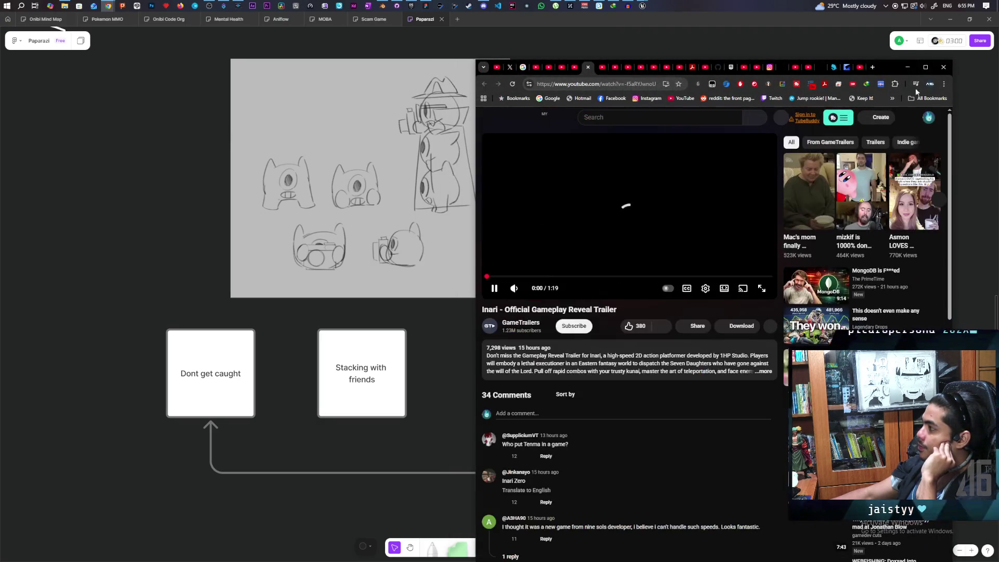
pyautogui.click(926, 67)
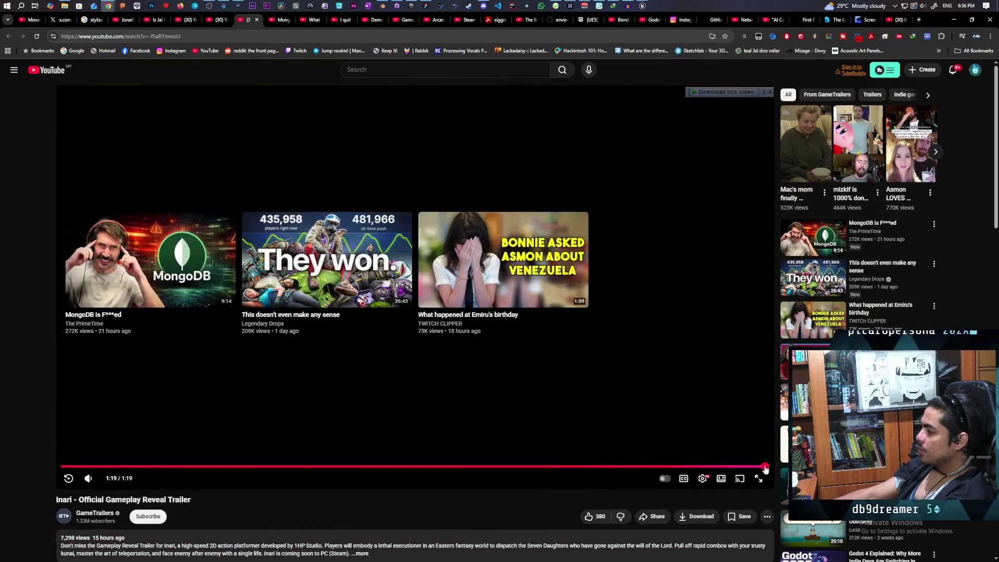
pyautogui.click(763, 467)
# Start the Stip Official Reveal Trailer from the end screen.
pyautogui.click(673, 381)
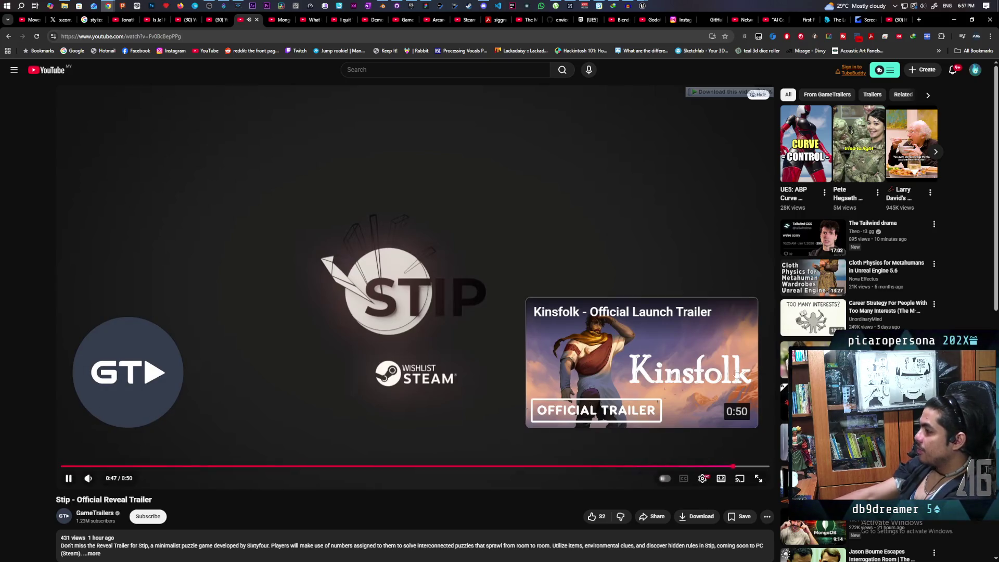
# Play the Kinsfolk Official Launch Trailer and scroll down to its comments.
pyautogui.click(661, 368)
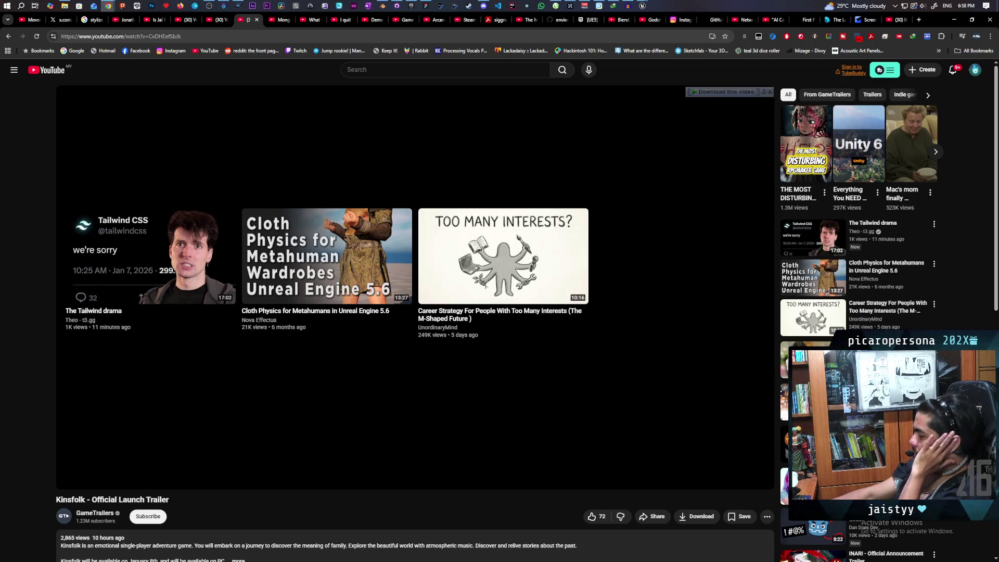
pyautogui.scroll(-3, 562, 408)
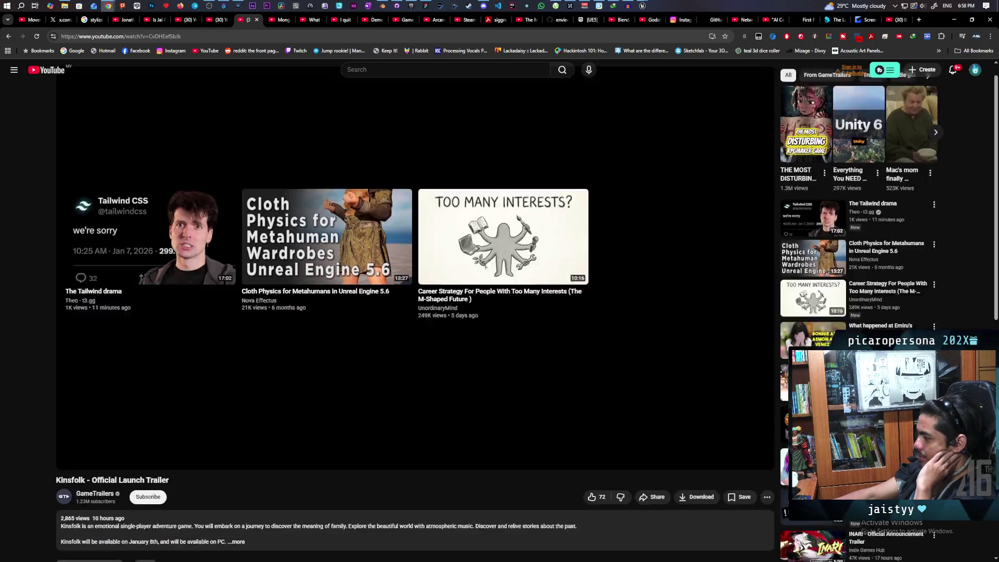